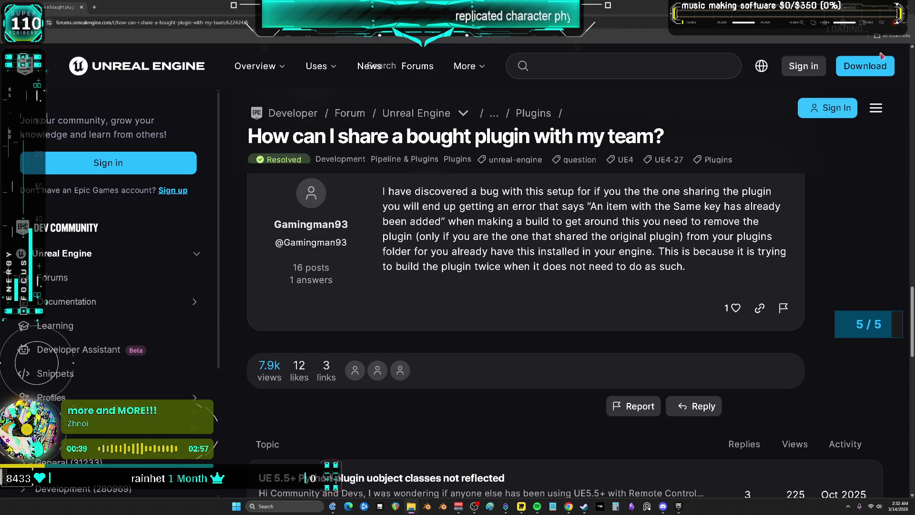
Step: Close the browser's forum thread about sharing a bought plugin to return to the Fab Library
left_click(903, 4)
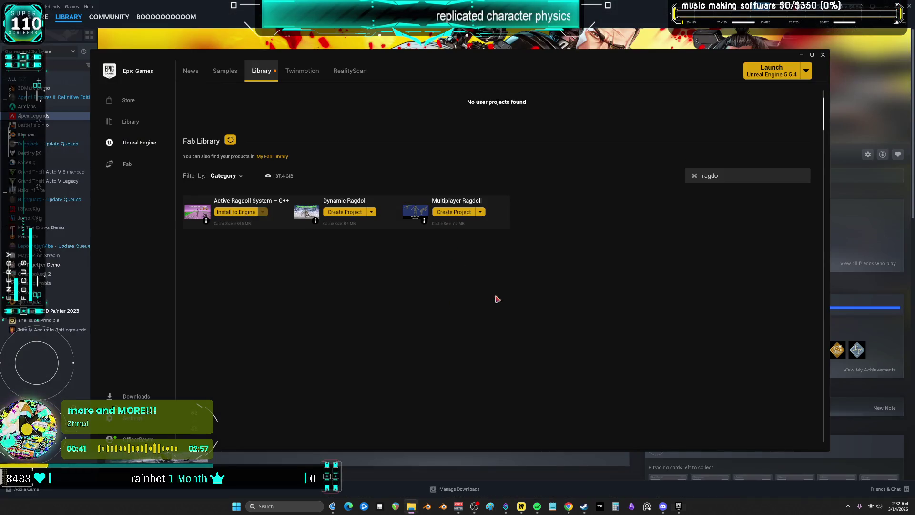
Step: Remove the Active Ragdoll System plugin from Unreal Engine 5.7.4's installed plugins
scroll(405, 210, "up", 3)
left_click(434, 144)
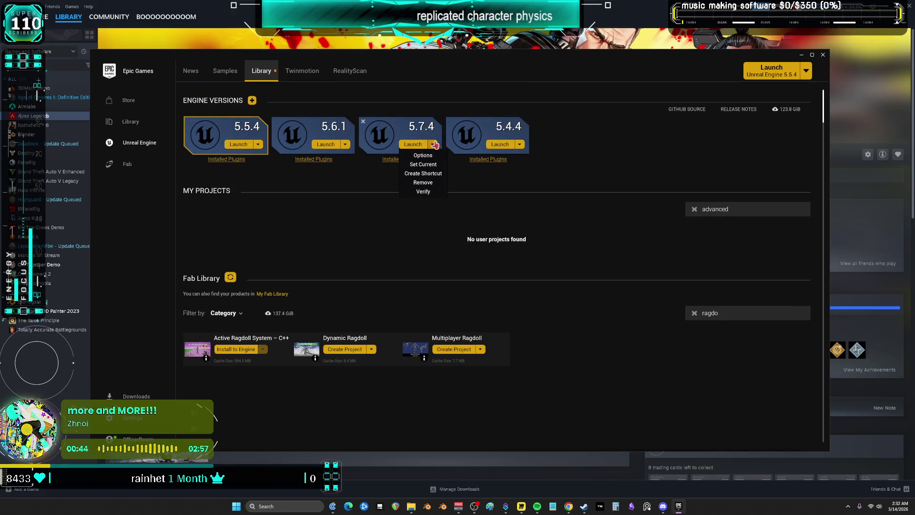
left_click(391, 160)
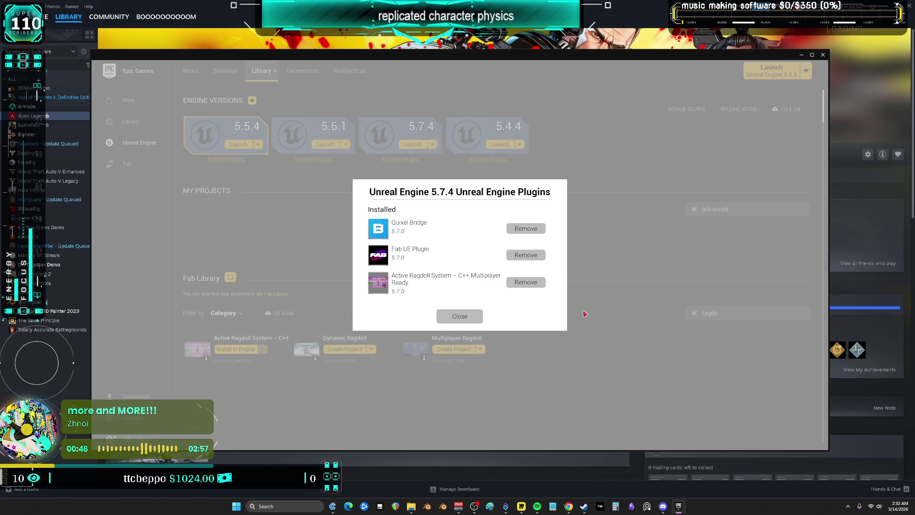
left_click(524, 282)
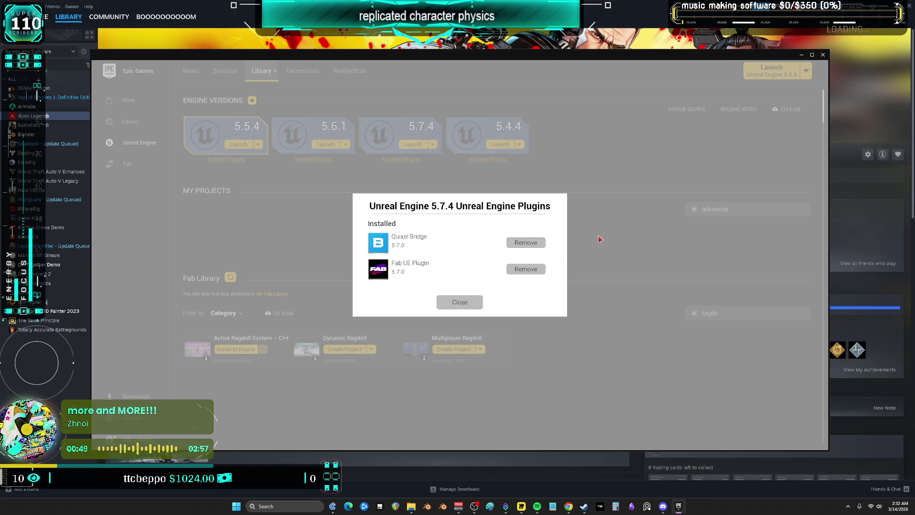
left_click(460, 301)
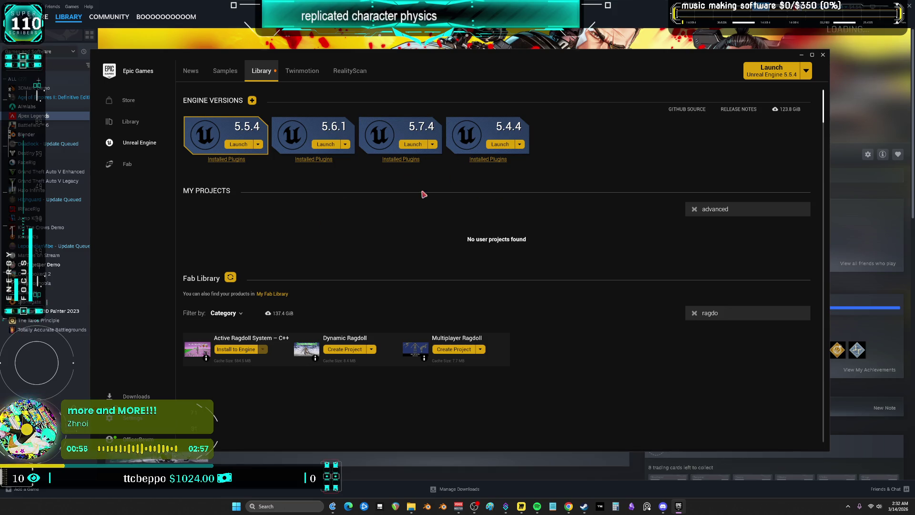
Step: Clear the project search and launch the last project in the list
left_click(695, 209)
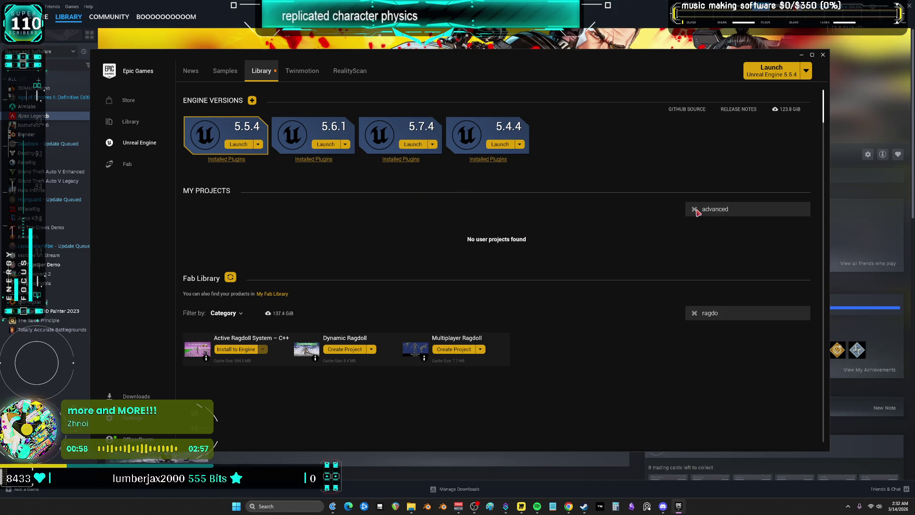
scroll(582, 338, "down", 1)
scroll(582, 338, "down", 5)
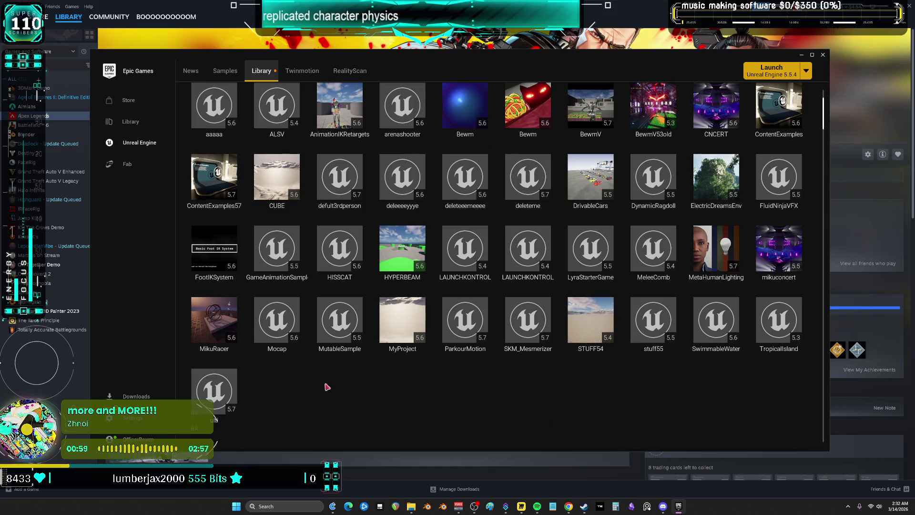
double_click(214, 393)
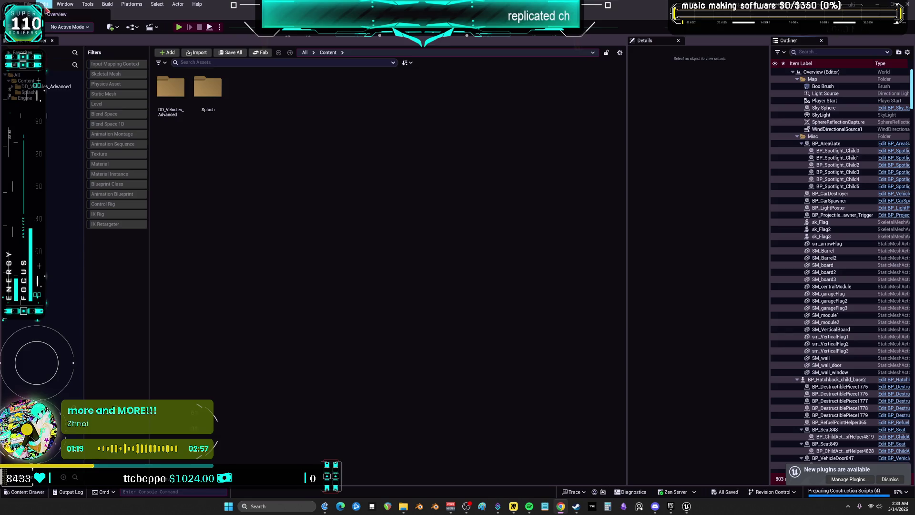
Step: Reveal DD_Vehicles_Advanced in File Explorer and create a Plugins folder in Content
right_click(53, 87)
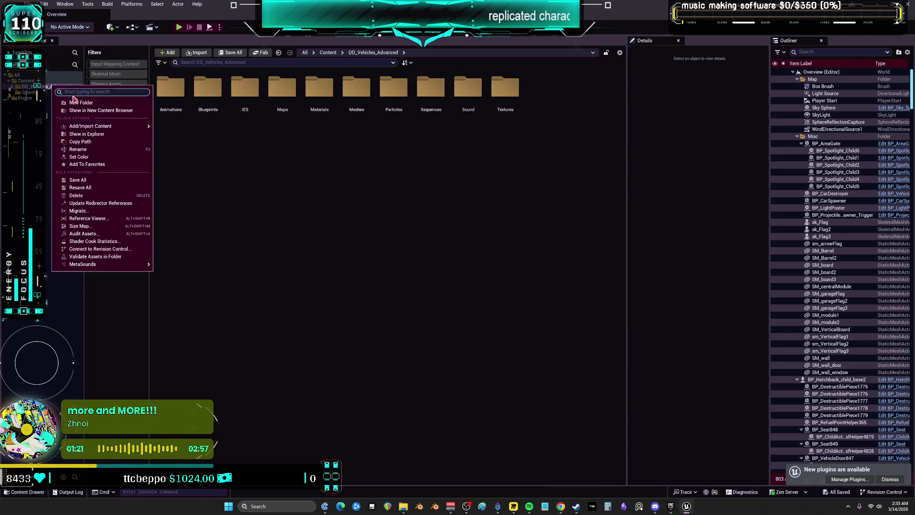
left_click(86, 134)
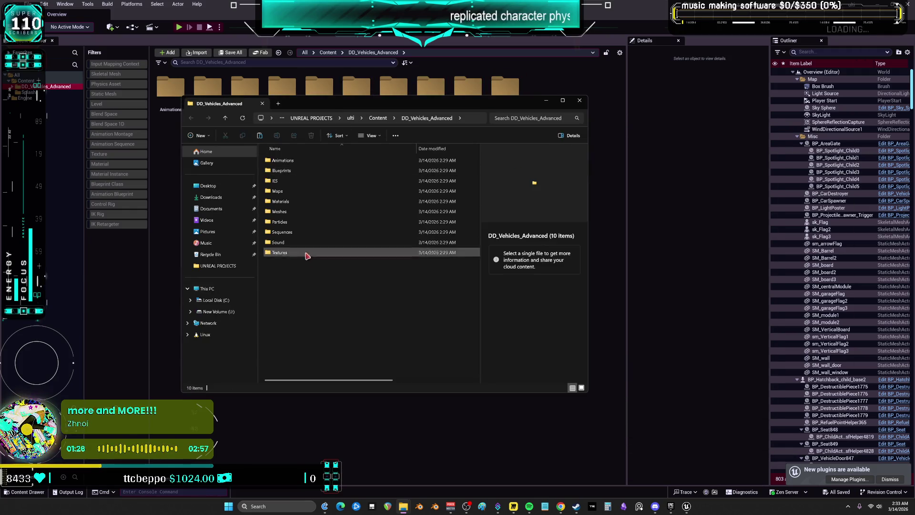
left_click(378, 118)
right_click(296, 211)
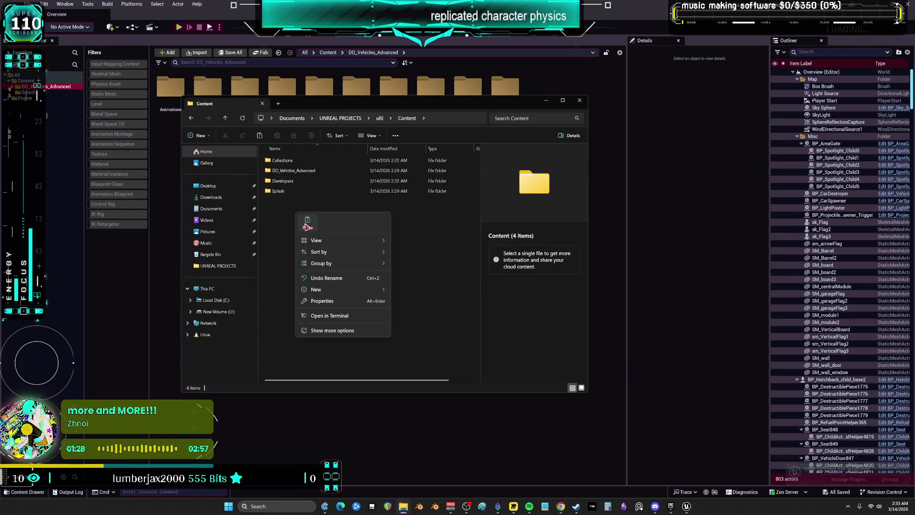
mouse_move(342, 292)
left_click(419, 293)
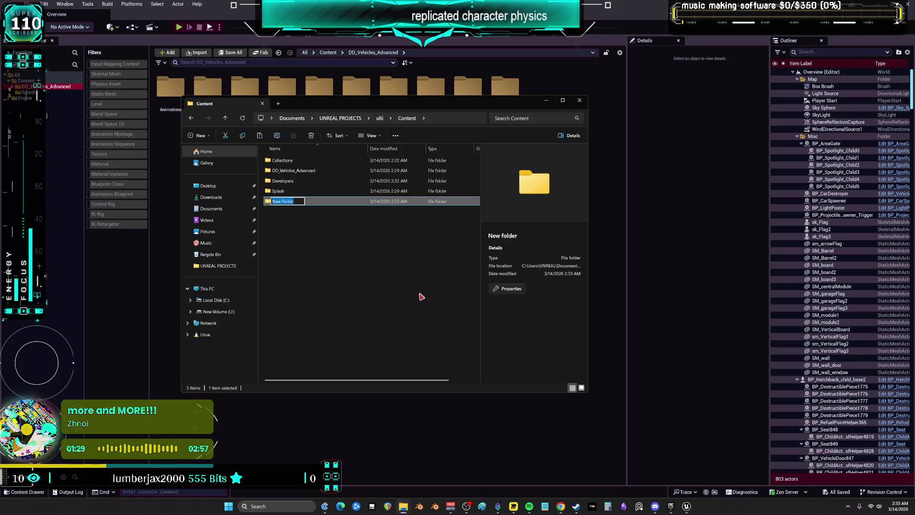
type("Plugins")
key("Return")
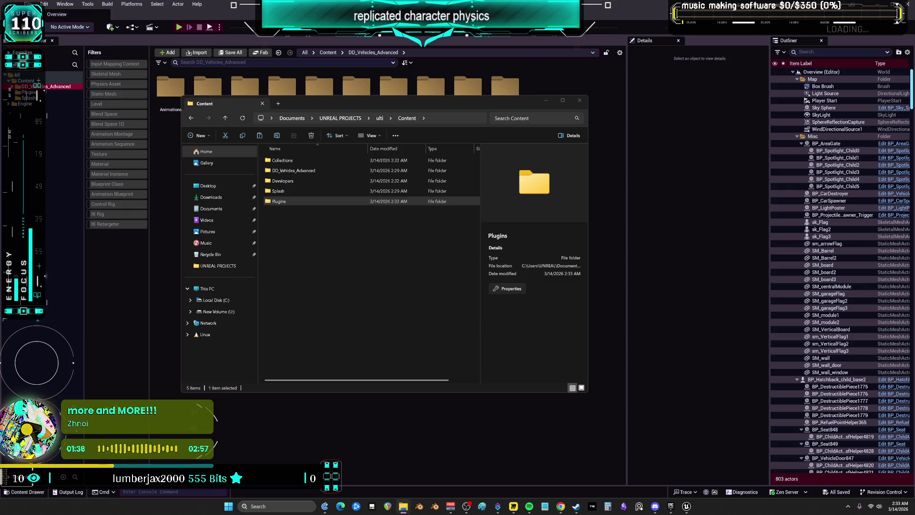
Step: Paste the ragdoll plugin into the new Plugins folder
left_click(293, 201)
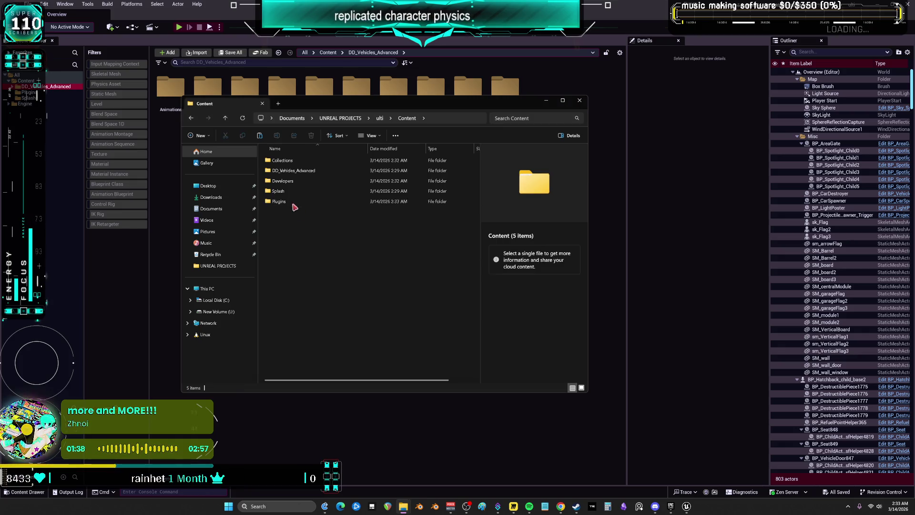
double_click(293, 201)
right_click(300, 195)
left_click(325, 257)
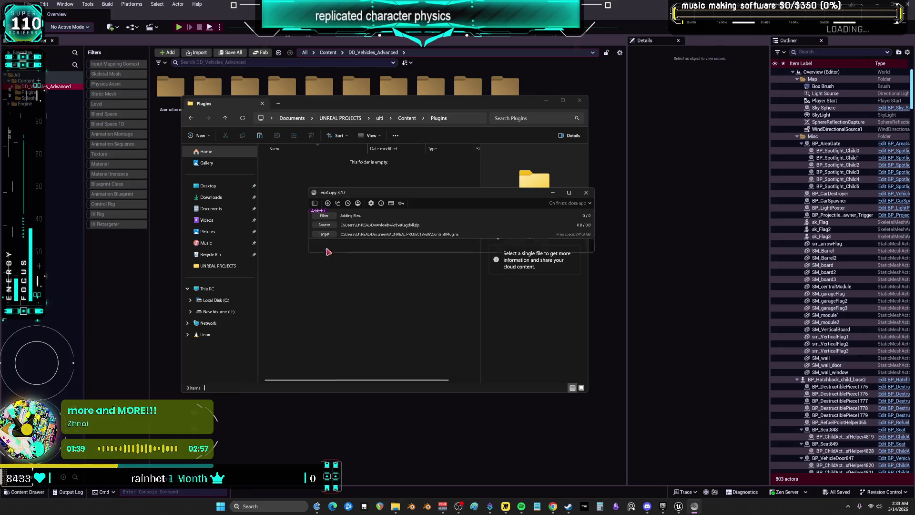
Step: Go up to the ulti project folder and open ulti.uproject
left_click(407, 117)
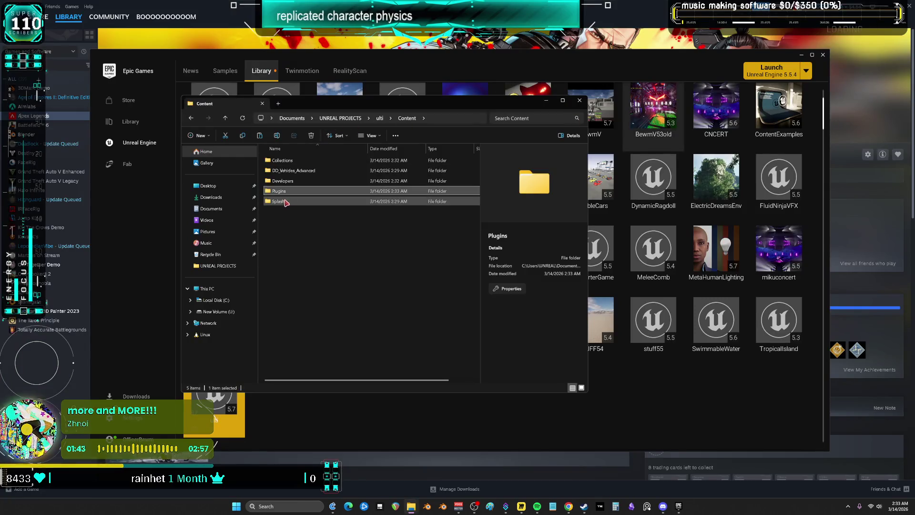
left_click(379, 118)
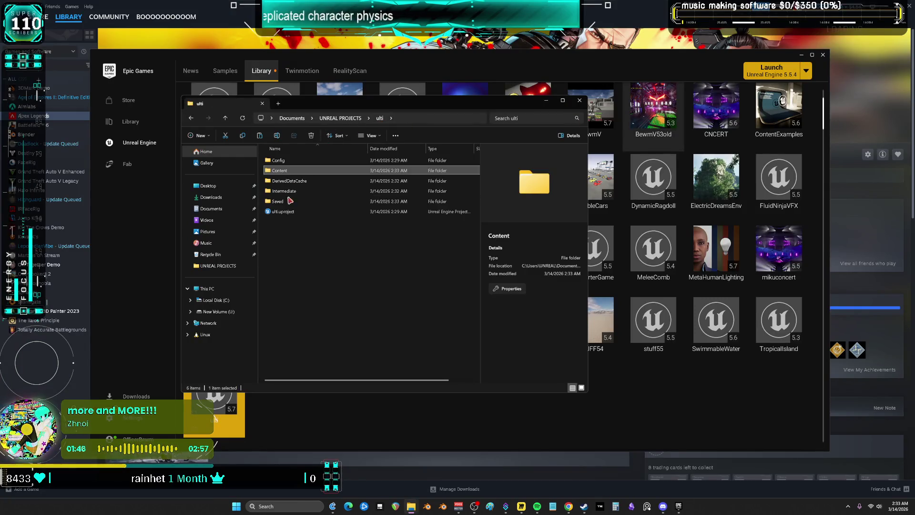
double_click(287, 212)
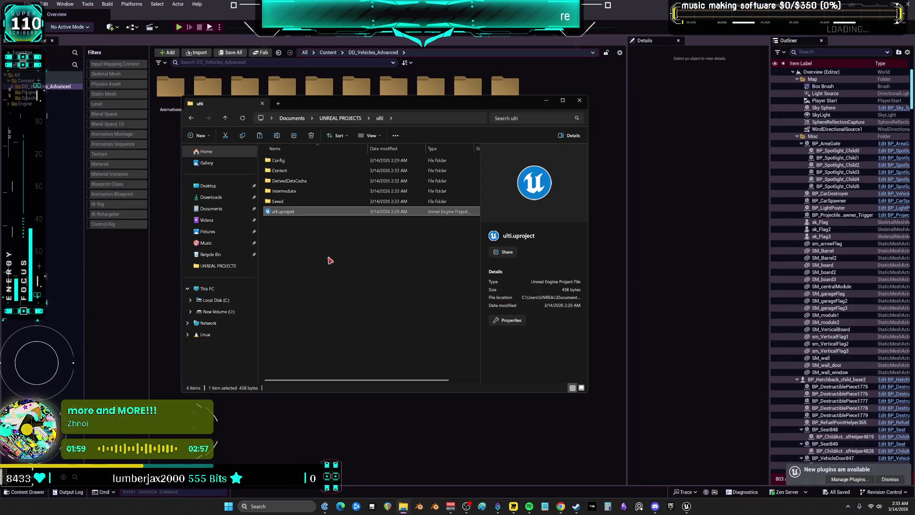
Step: Enable ActiveRagdollSystem in the Plugins browser, dismiss the new-plugins notice, and close the editor
left_click(579, 100)
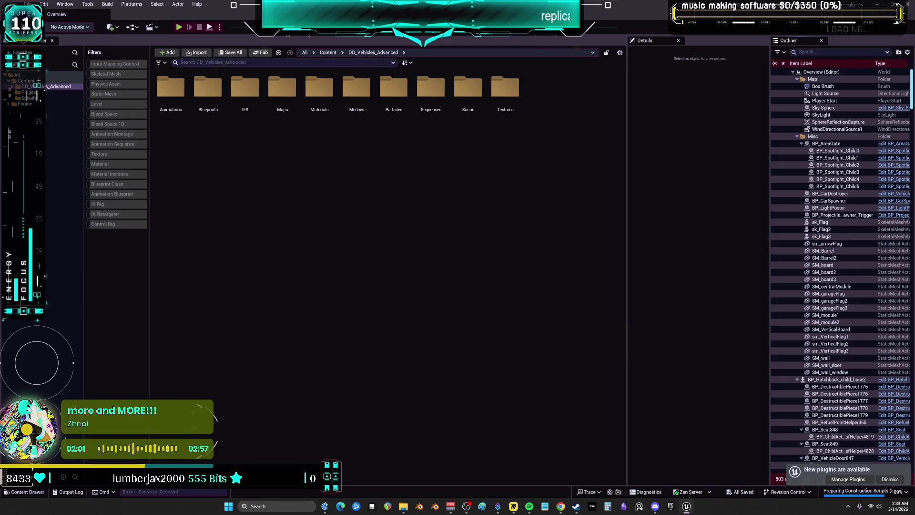
left_click(44, 4)
left_click(71, 109)
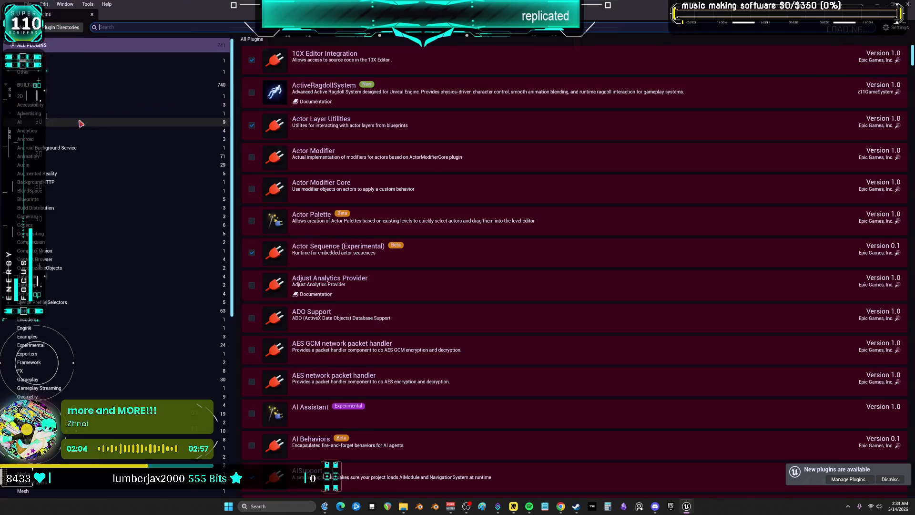
left_click(252, 92)
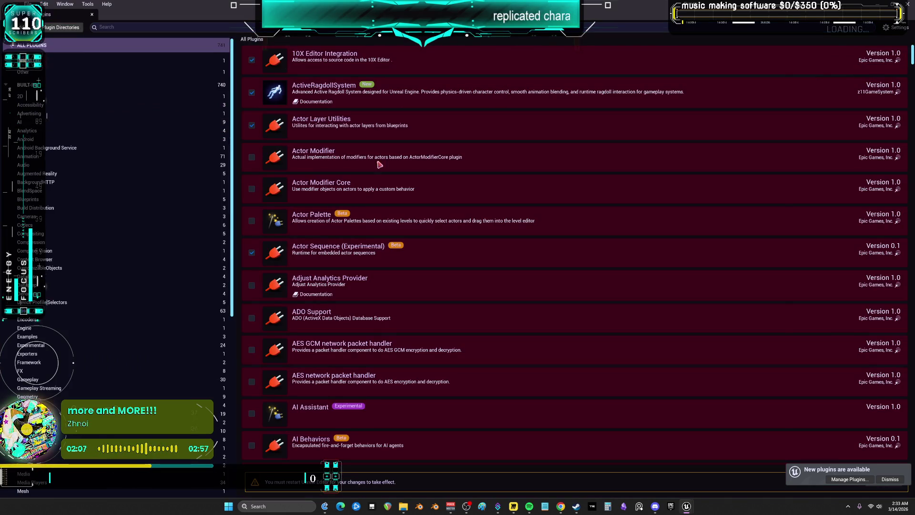
left_click(886, 478)
key("alt+F4")
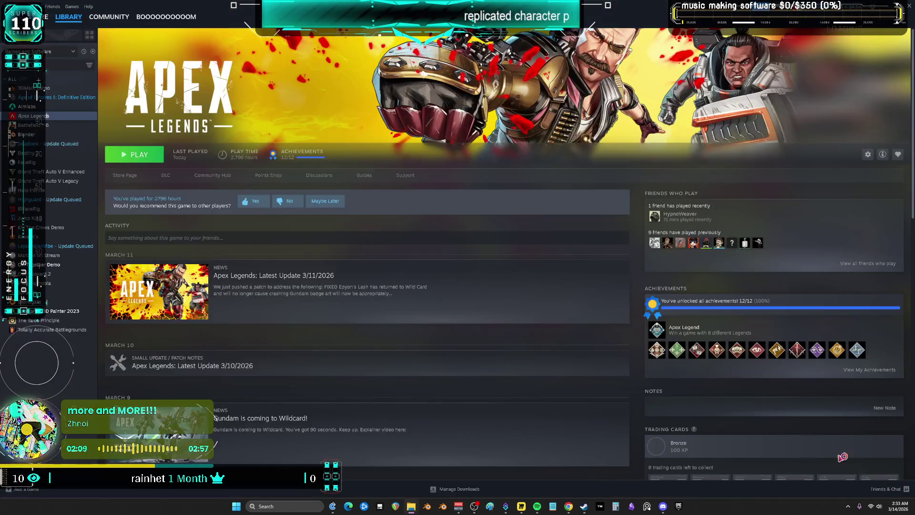
Step: Recheck Unreal Engine 5.7.4's installed plugins in the launcher and relaunch the project
left_click(679, 506)
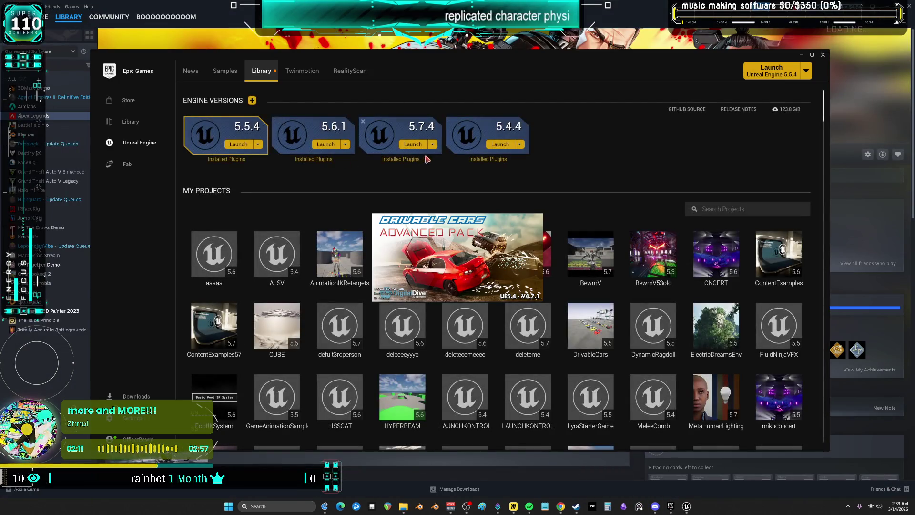
left_click(415, 162)
left_click(458, 303)
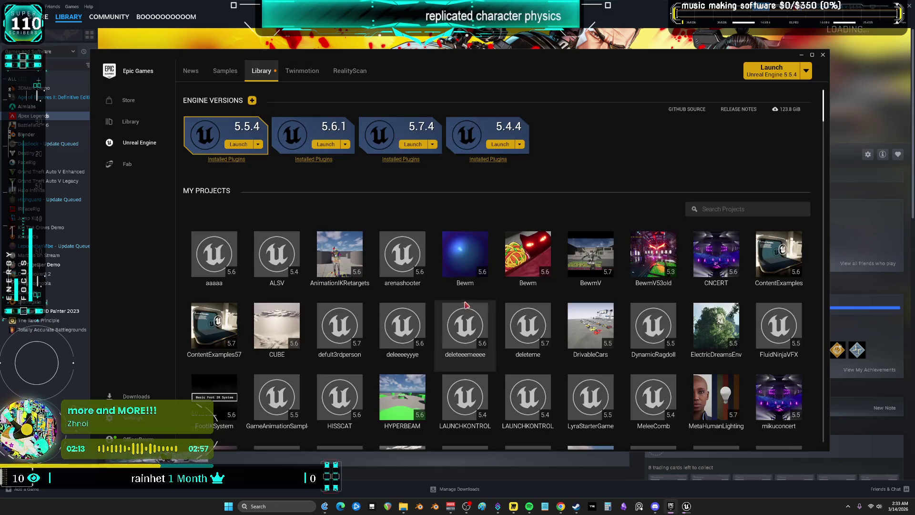
mouse_move(591, 329)
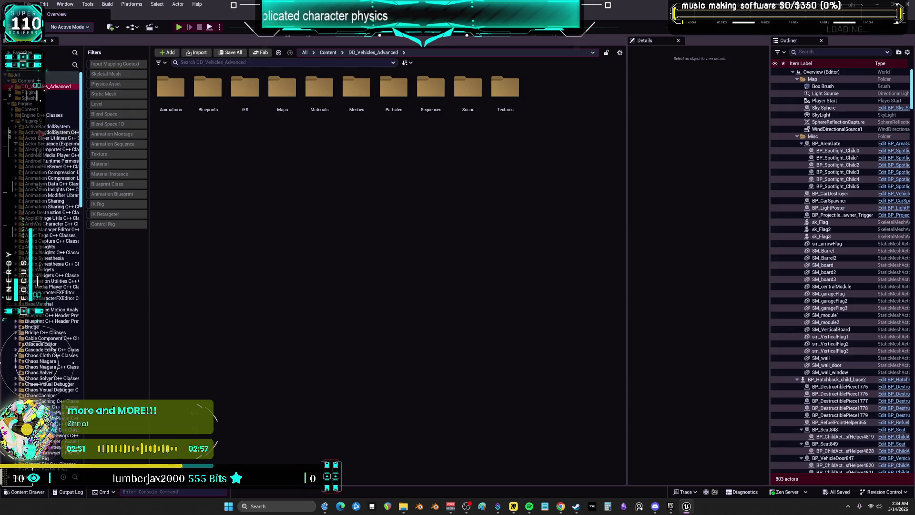
Step: Open DemoMap from ActiveRagdollSystem > ActiveRagdollRecovery > Demo > Map, play it briefly, then stop
left_click(48, 132)
left_click(47, 126)
double_click(170, 88)
double_click(245, 88)
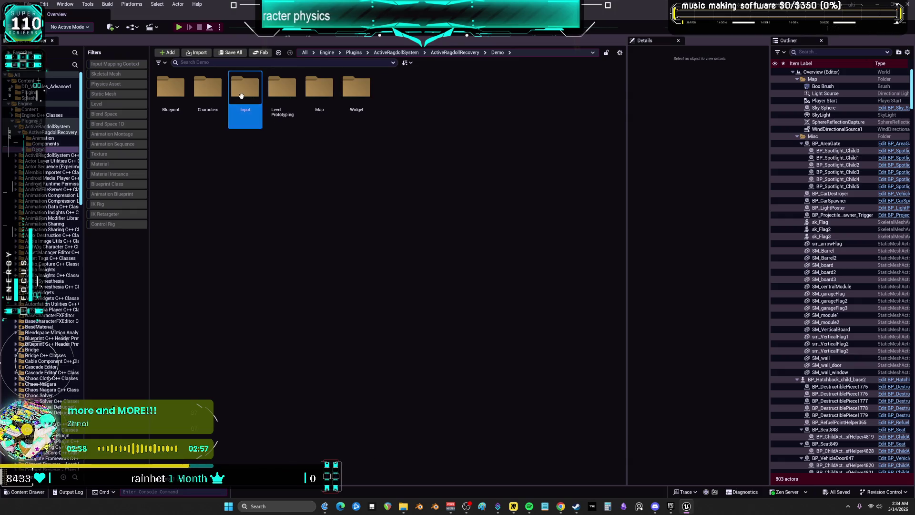
double_click(319, 88)
double_click(171, 89)
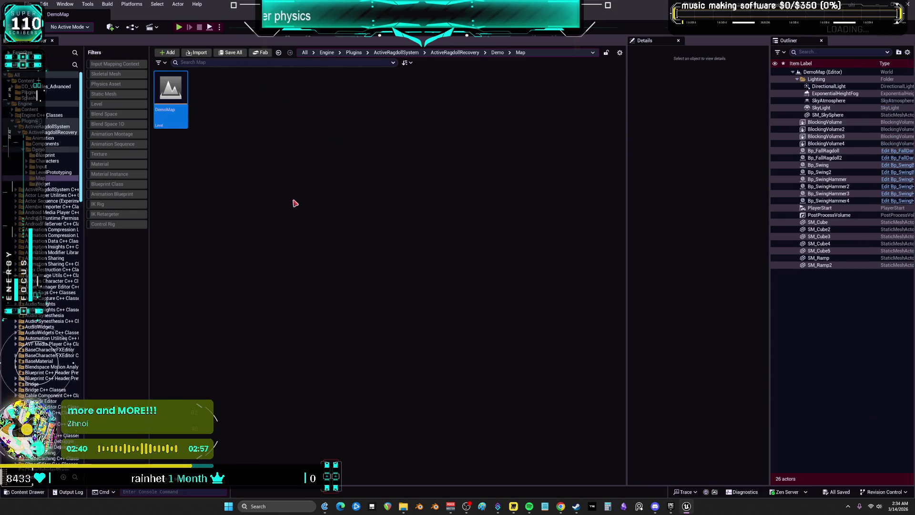
left_click(179, 27)
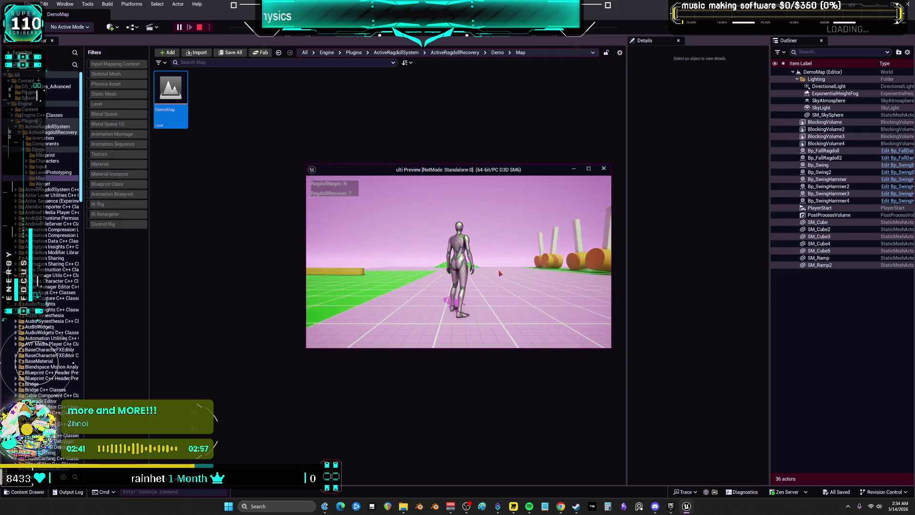
left_click(604, 169)
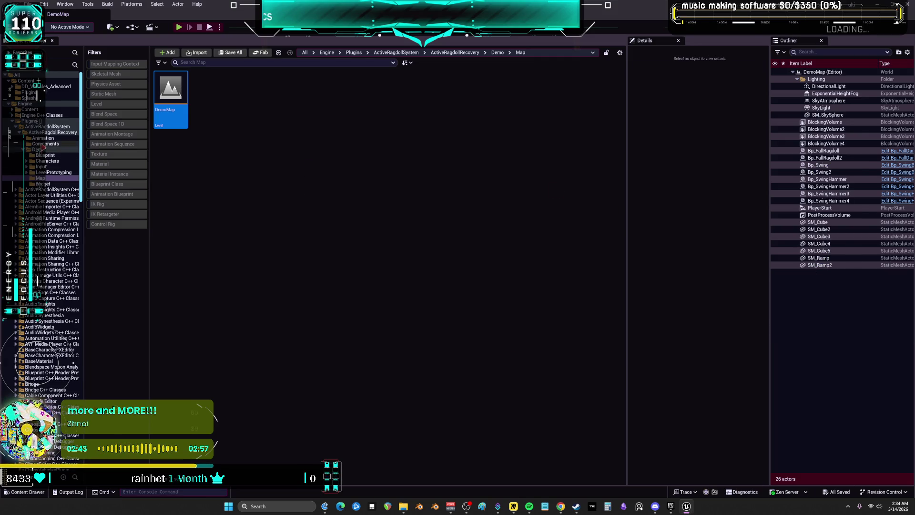
Step: Expand and collapse the engine Plugins tree, then play DemoMap in a standalone session
left_click(29, 121)
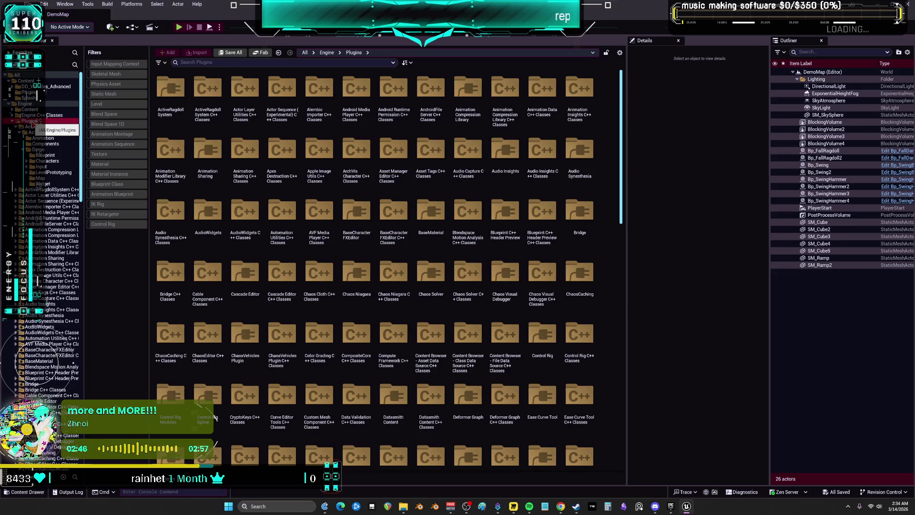
double_click(29, 121)
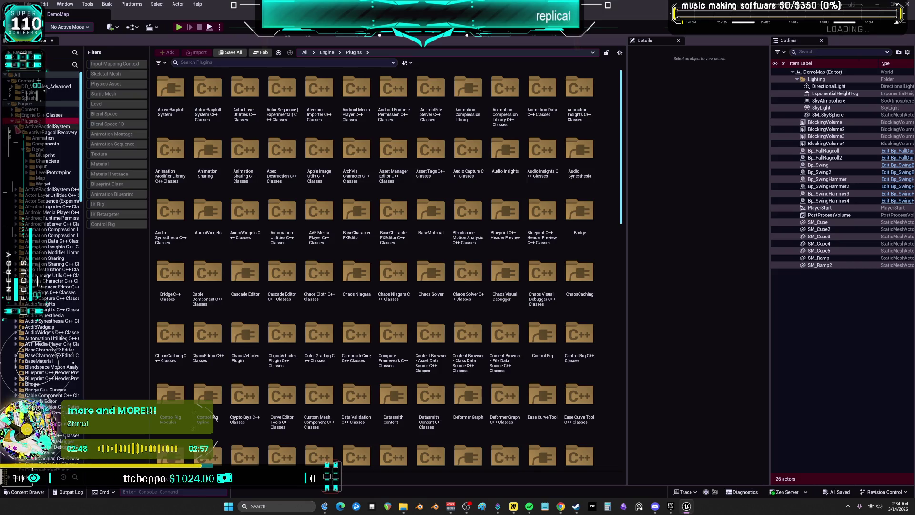
left_click(12, 121)
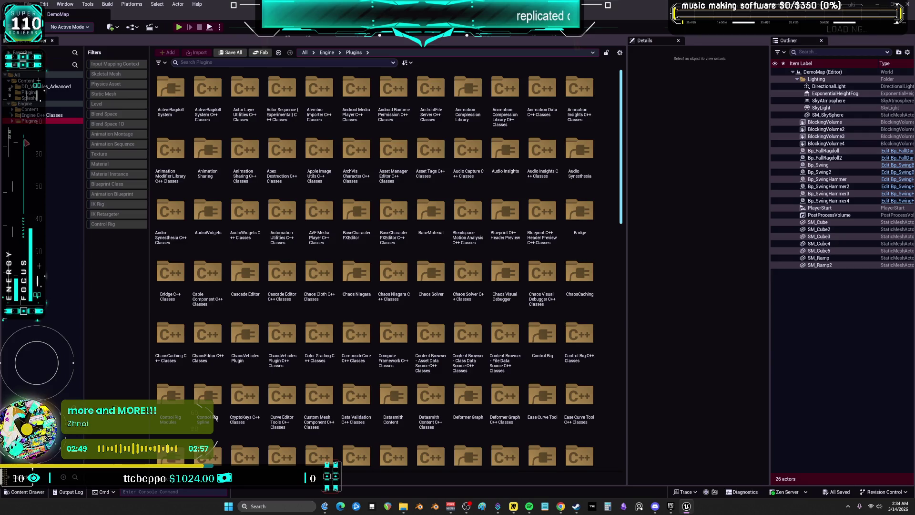
left_click(12, 122)
scroll(66, 185, "down", 3)
scroll(67, 185, "up", 10)
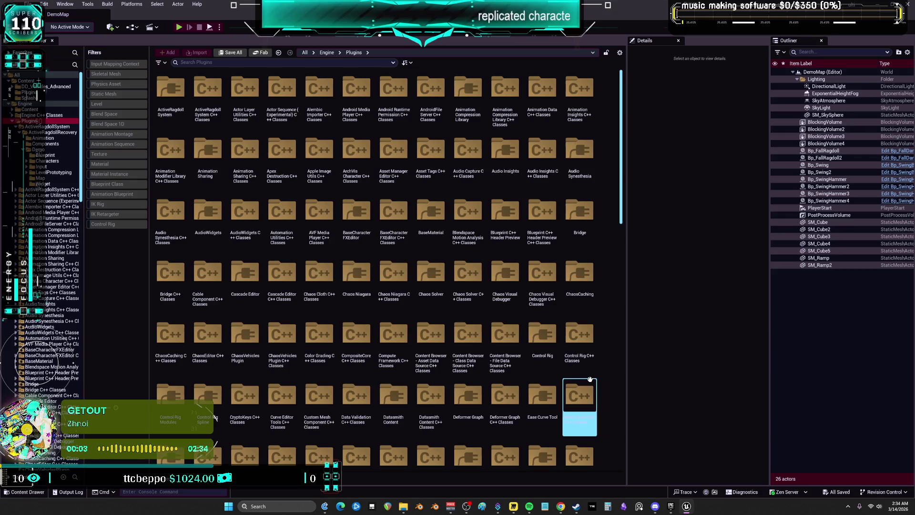
left_click(13, 122)
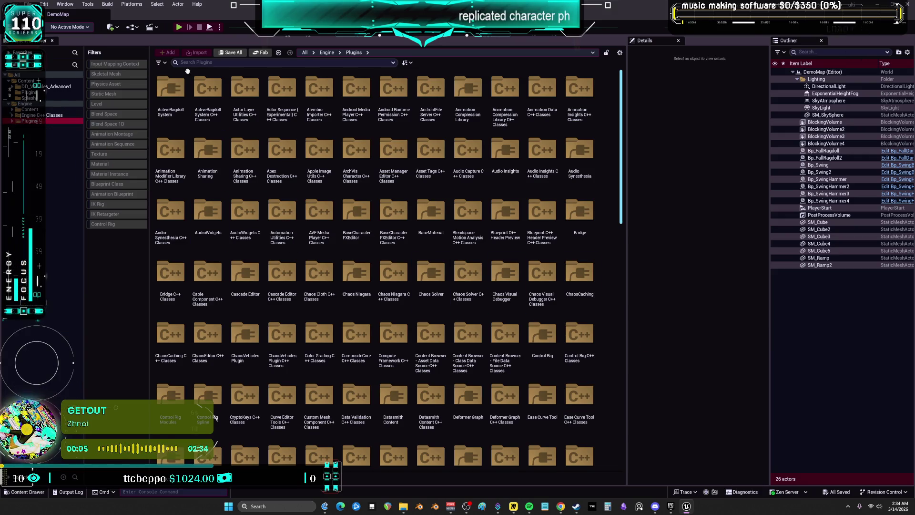
left_click(178, 31)
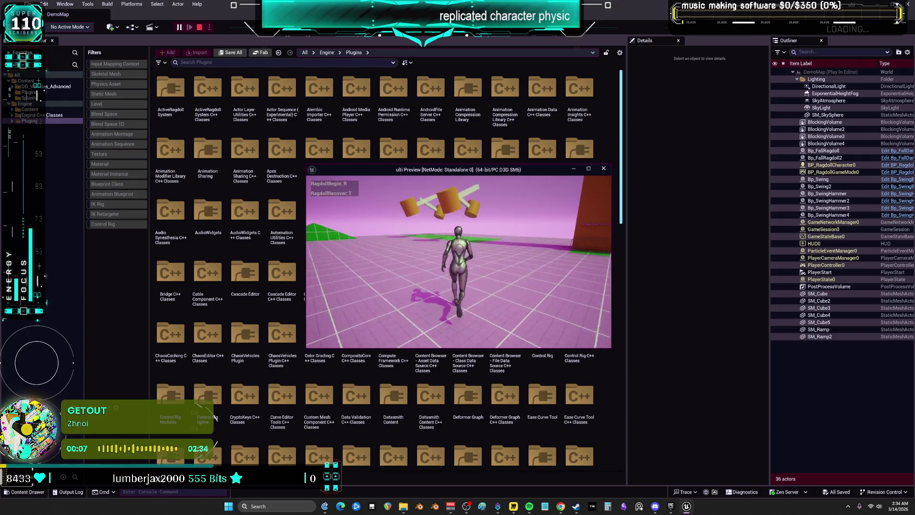
Step: Run the character with D and W into the swinging hammers, then end play with Esc
key("d")
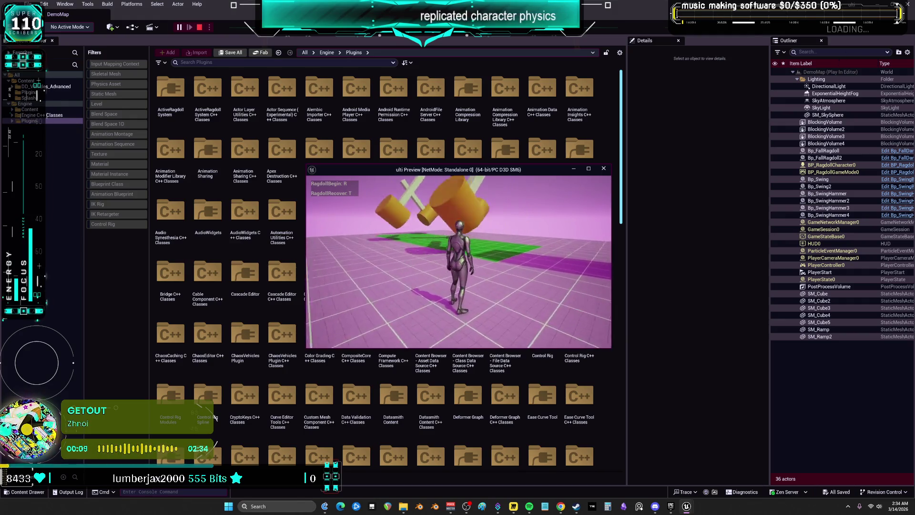
key("w")
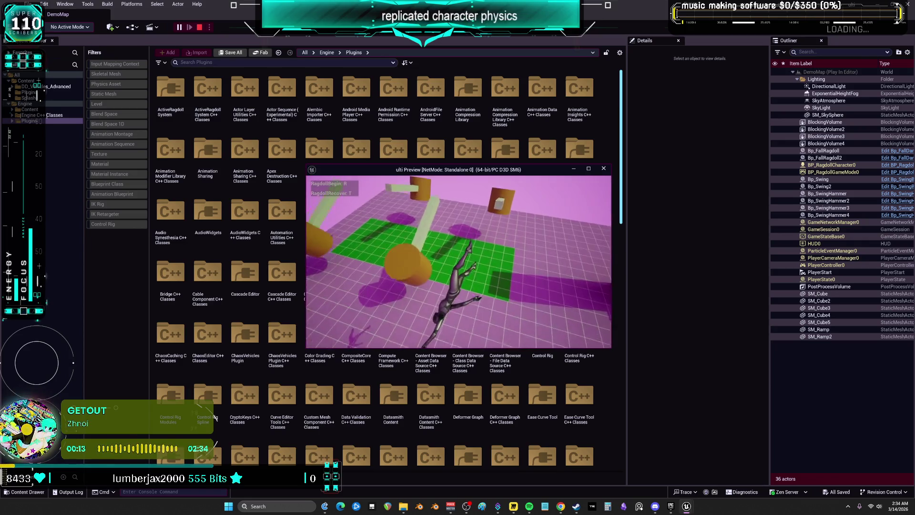
key("Escape")
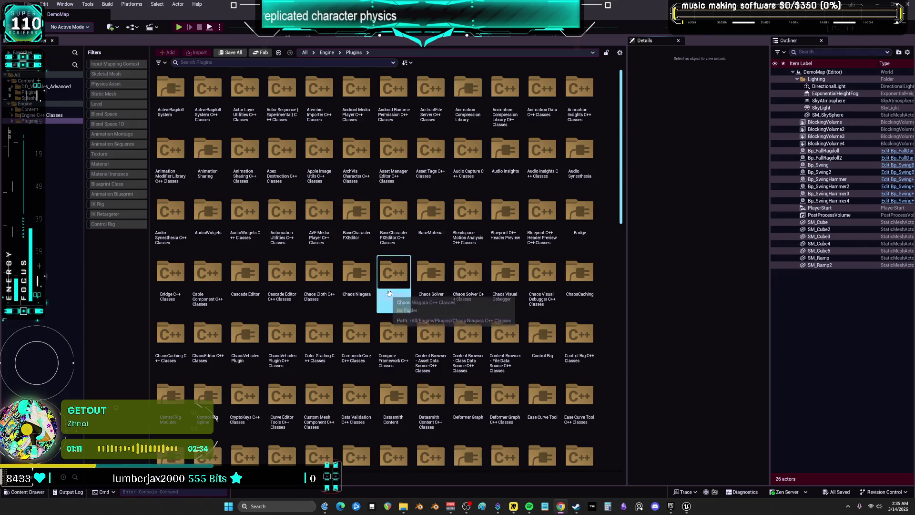
Step: Expand the Plugins tree down to the ActiveRagdollSystem C++ Classes folder
left_click(409, 292)
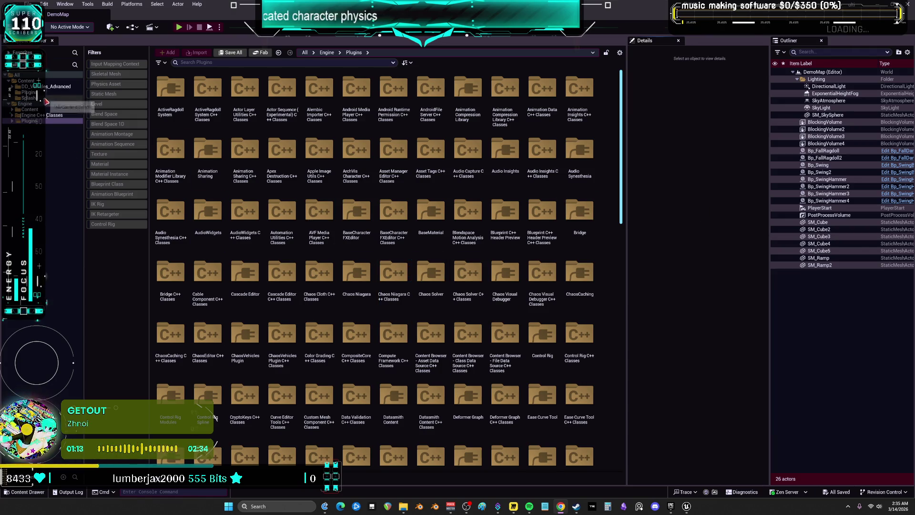
left_click(12, 122)
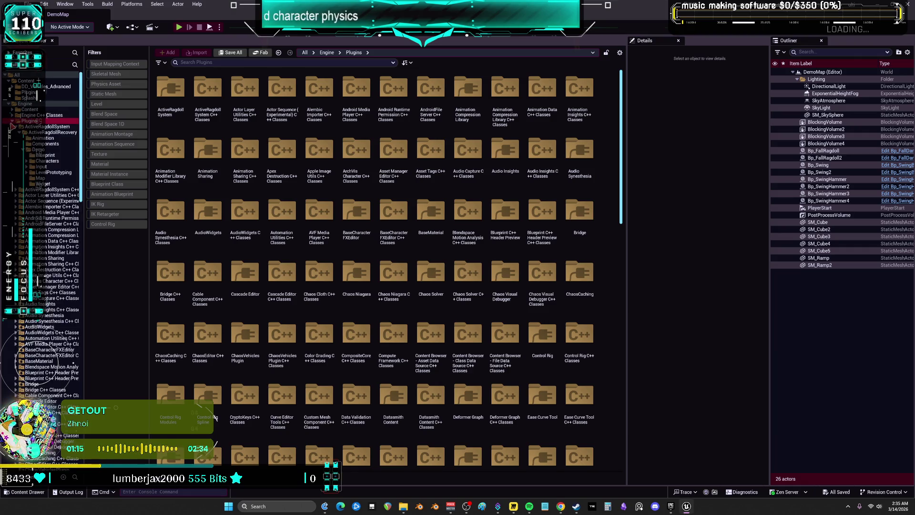
left_click(15, 128)
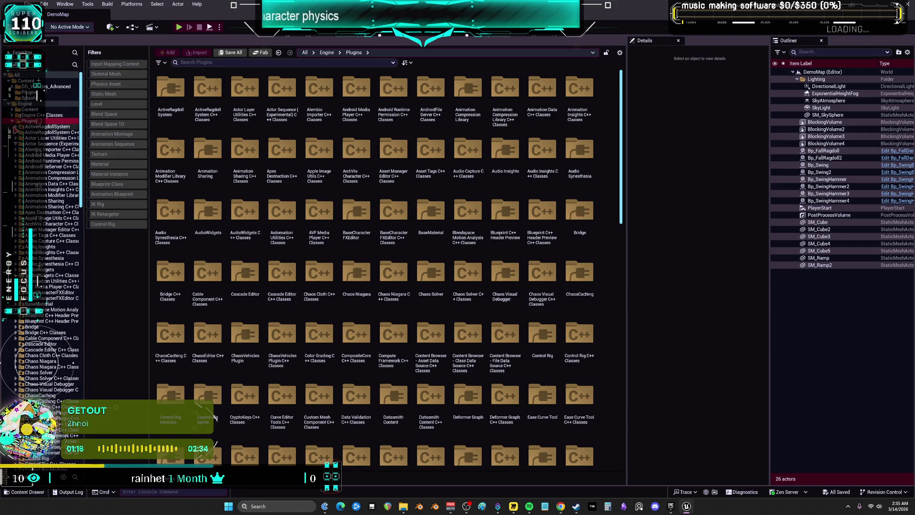
left_click(33, 127)
left_click(46, 132)
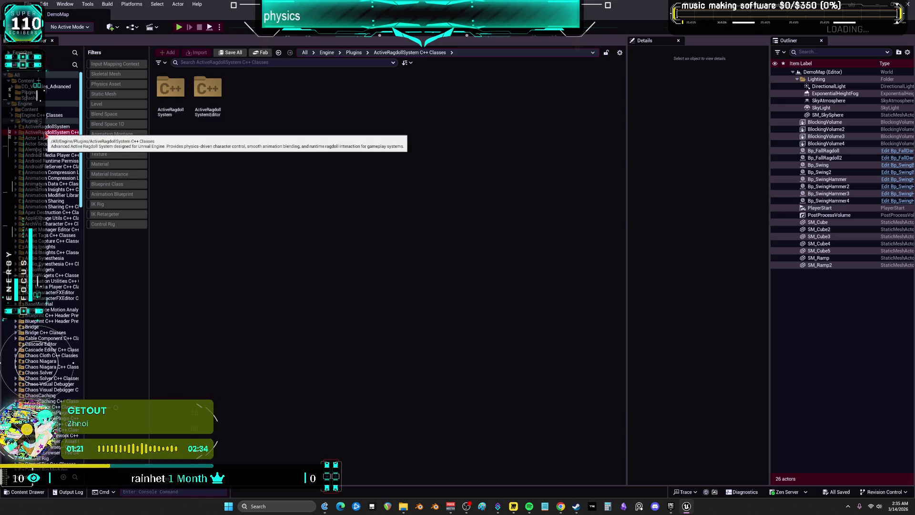
Step: Navigate to ActiveRagdollSystem's Public folder and show ActiveRagdollComponent in File Explorer
right_click(45, 133)
mouse_move(84, 151)
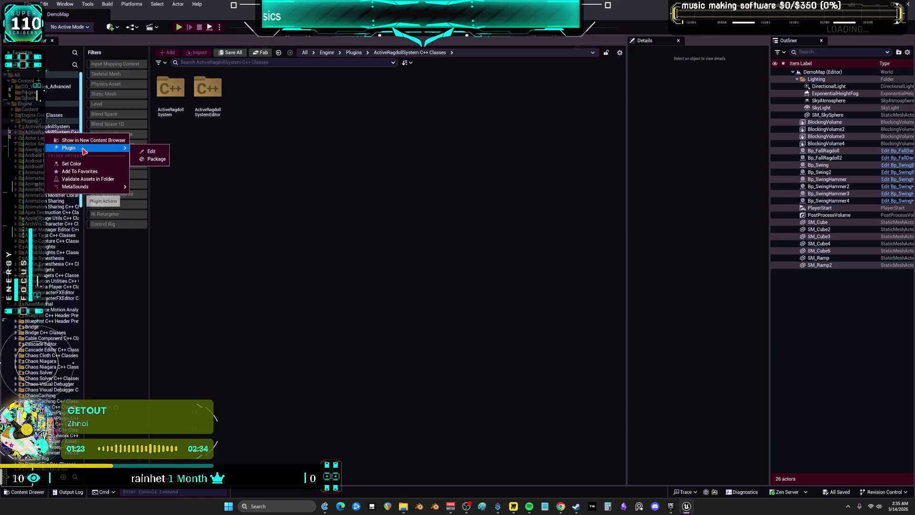
left_click(259, 146)
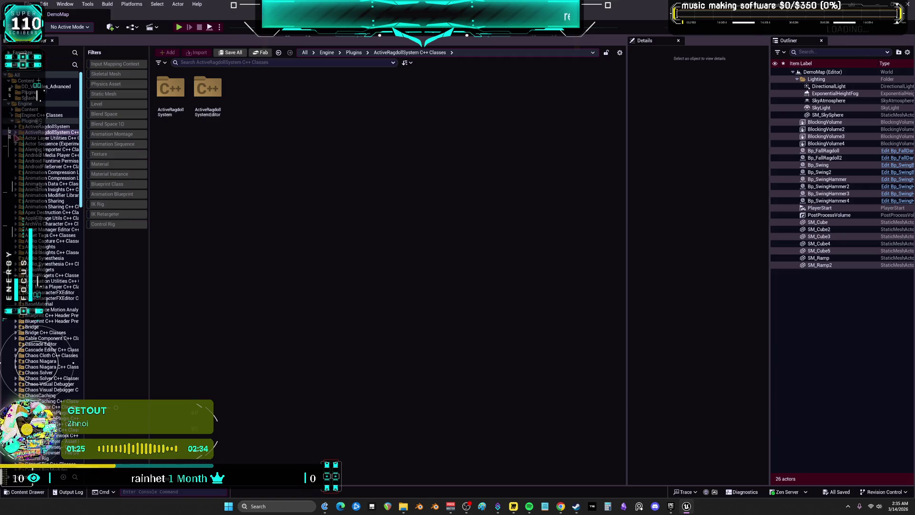
left_click(15, 133)
left_click(50, 138)
double_click(160, 97)
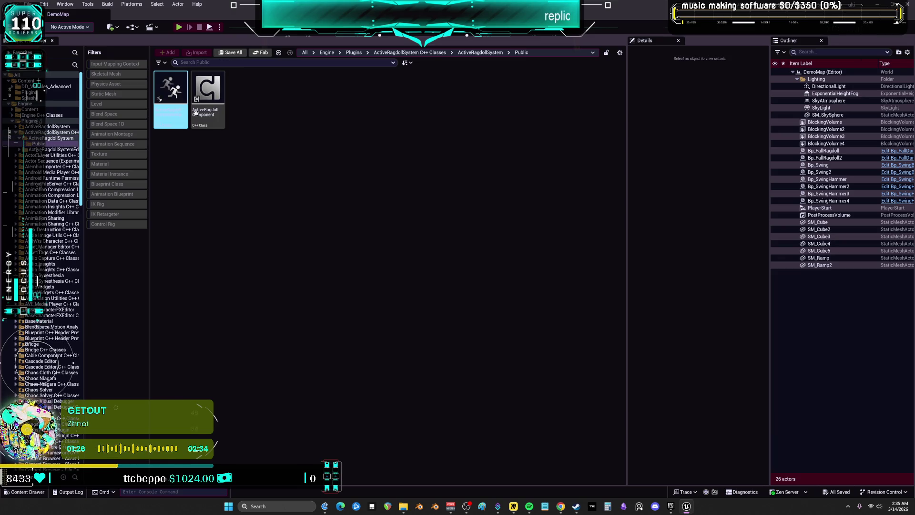
left_click(206, 90)
right_click(206, 90)
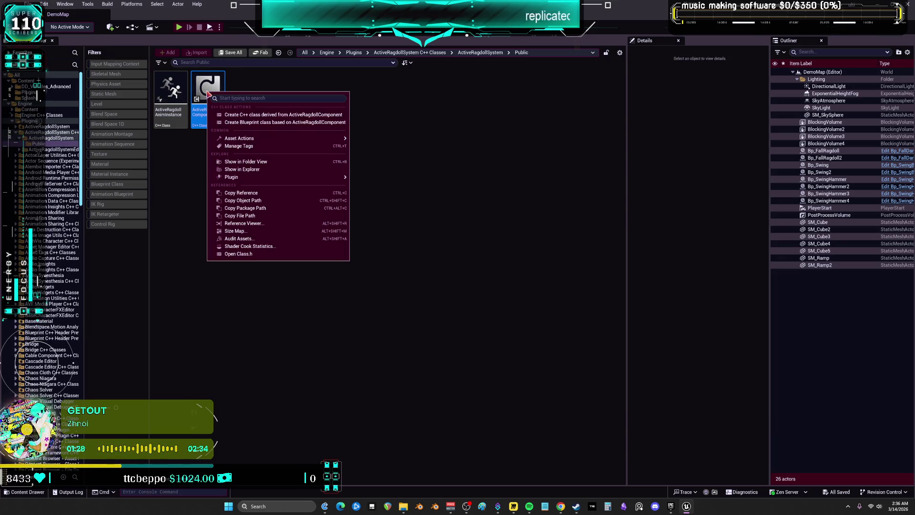
left_click(266, 170)
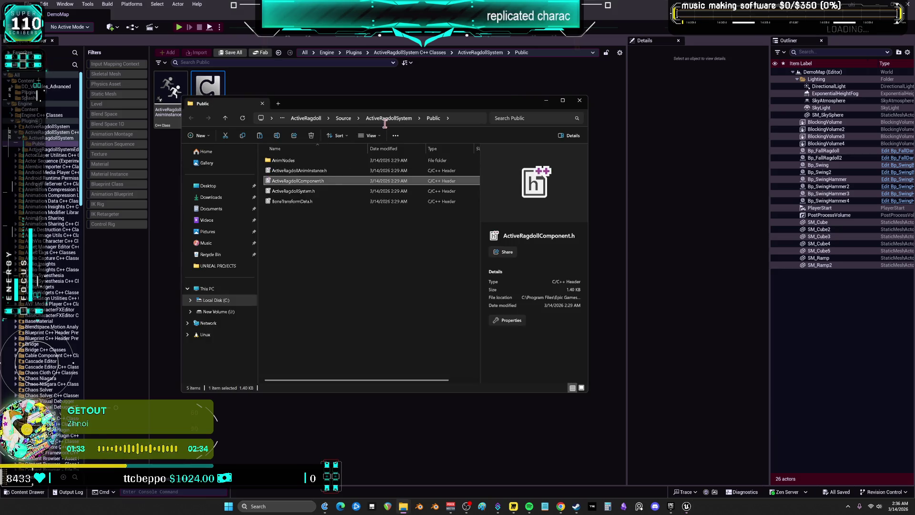
Step: Delete the ActiveRagdoll folder from UE_5.7's Engine Plugins Marketplace folder, then close Explorer
left_click(298, 122)
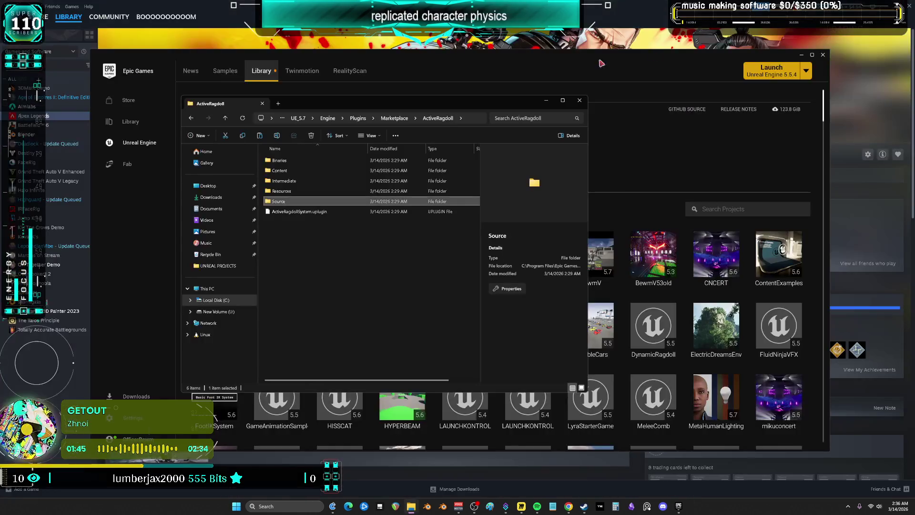
left_click(393, 118)
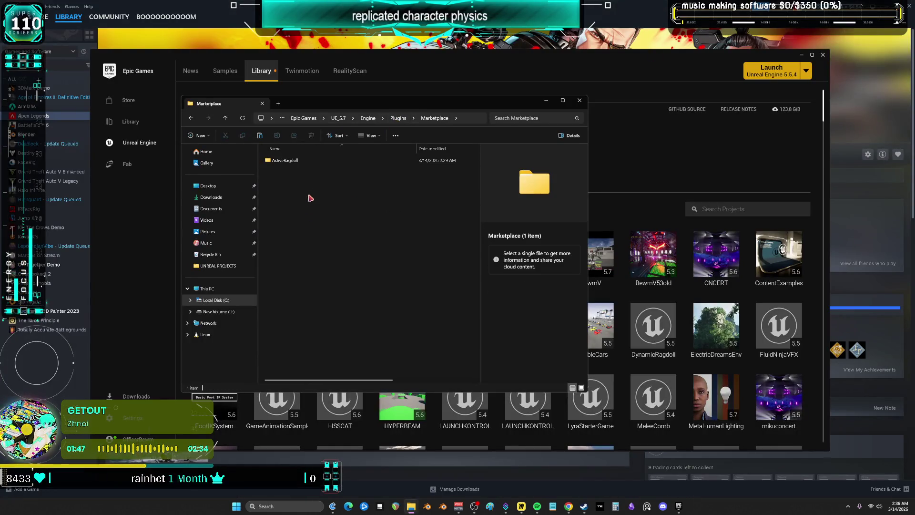
left_click(298, 162)
key("Delete")
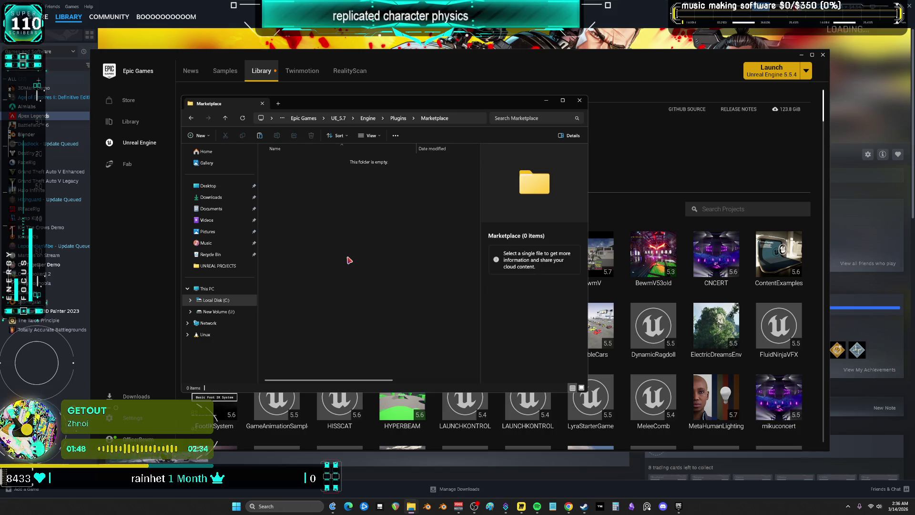
left_click(399, 119)
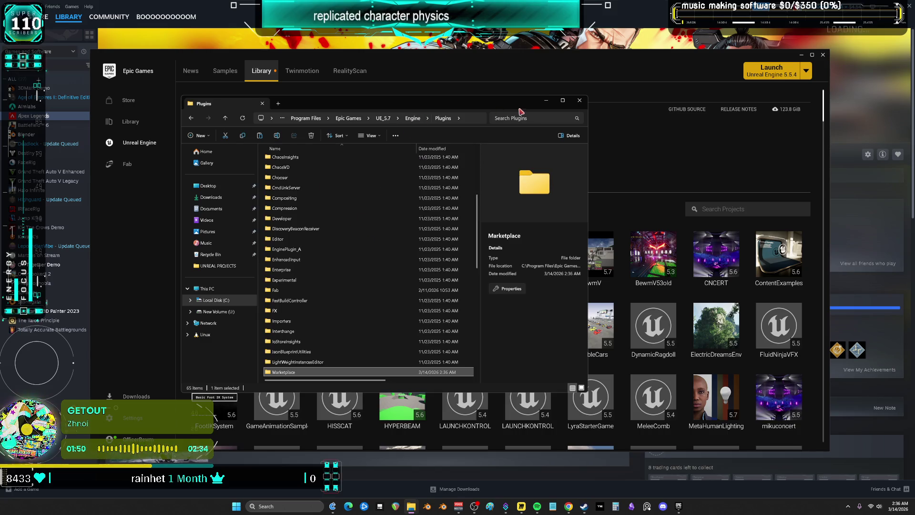
left_click(580, 100)
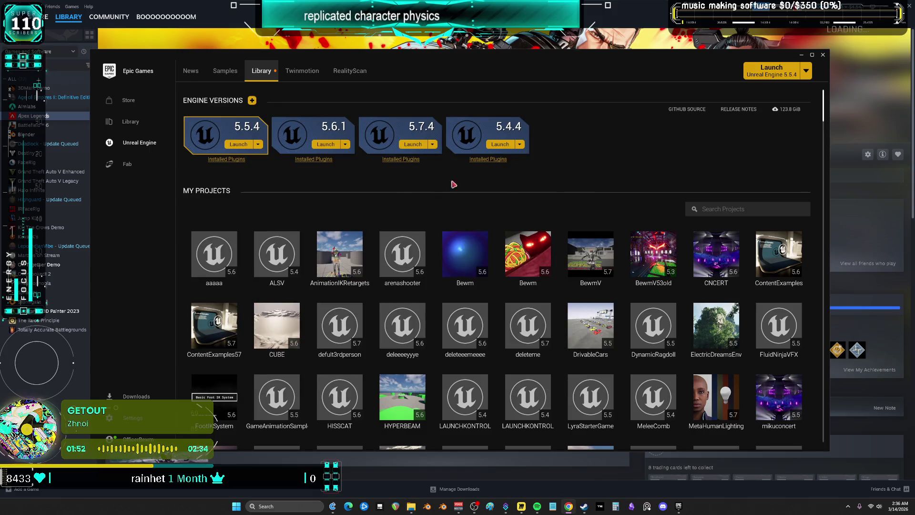
Step: Recheck Unreal Engine 5.7.4's installed plugins list in the Epic Games Launcher
left_click(413, 166)
left_click(413, 166)
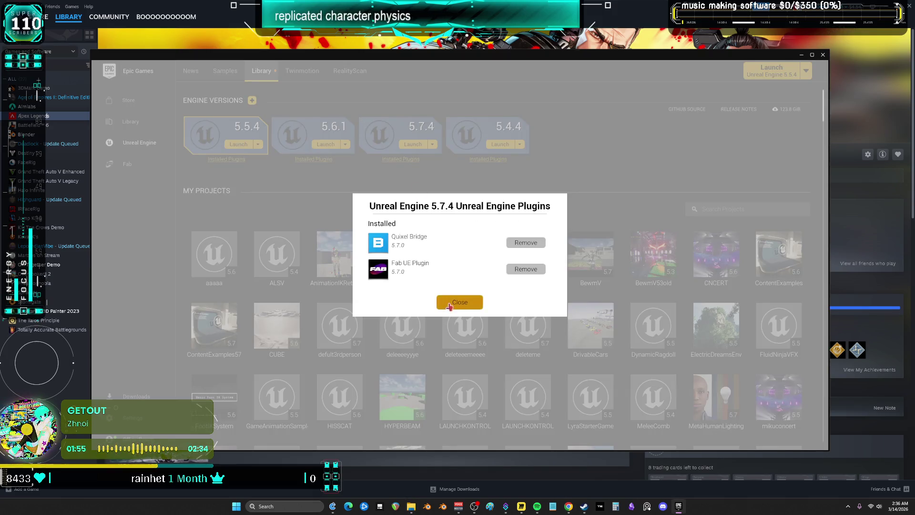
left_click(459, 303)
Step: Open the ulti project and disable the missing ActiveRagdollSystem plugin when prompted
scroll(493, 251, "down", 1)
scroll(493, 250, "down", 3)
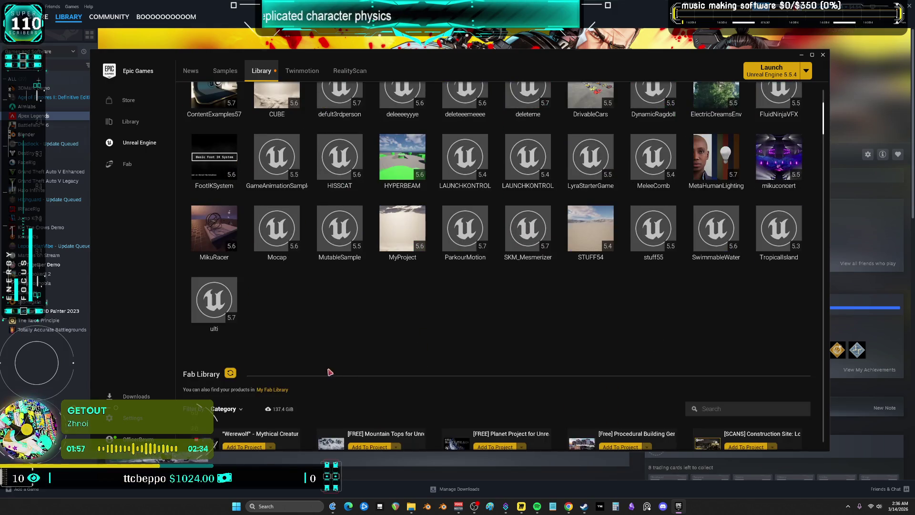
double_click(220, 297)
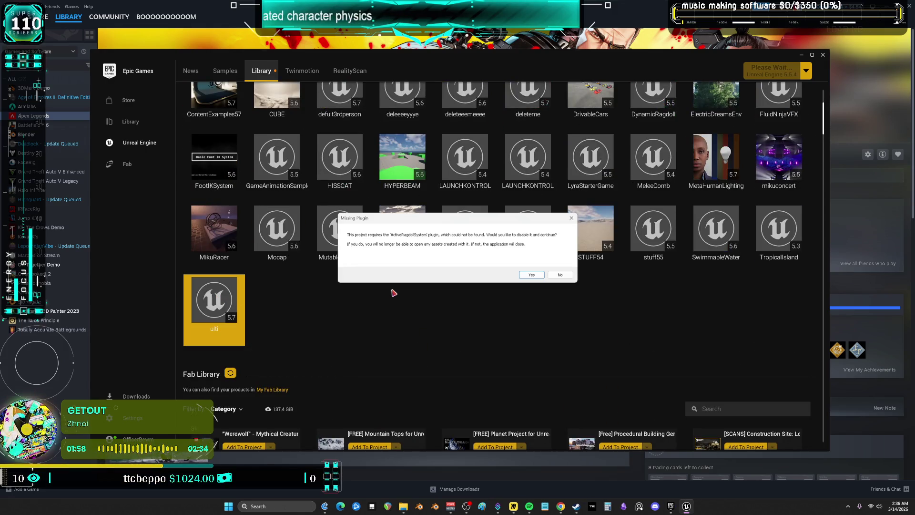
left_click(534, 275)
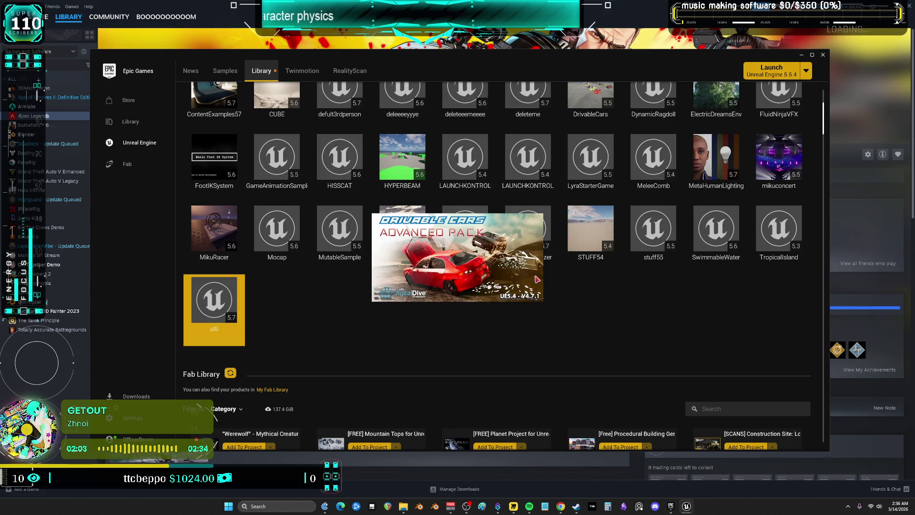
mouse_move(404, 507)
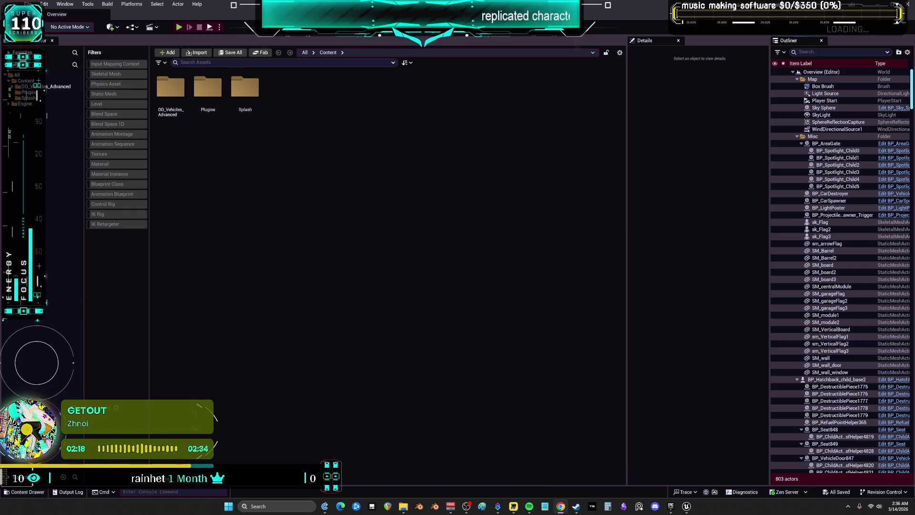
Step: Open the Plugins browser, search for 'ac', and bring back the ragdoll File Explorer window
left_click(44, 5)
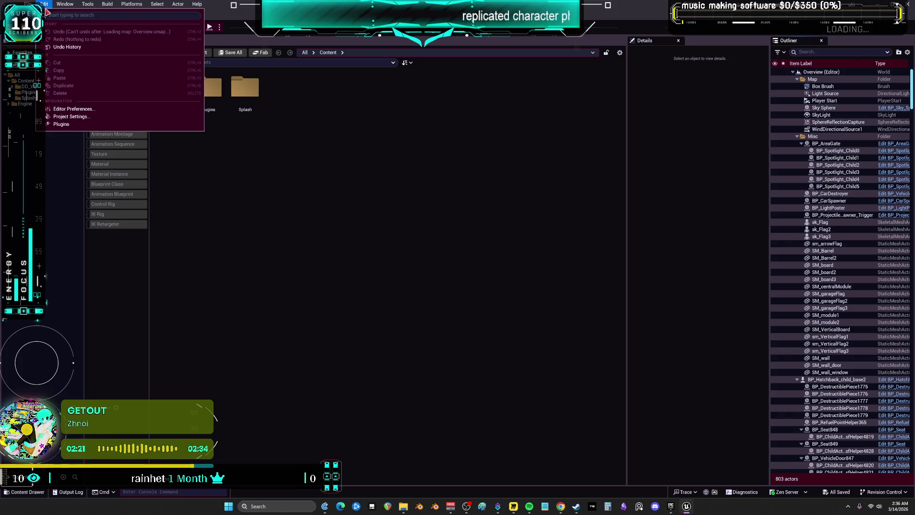
left_click(96, 127)
type("ac")
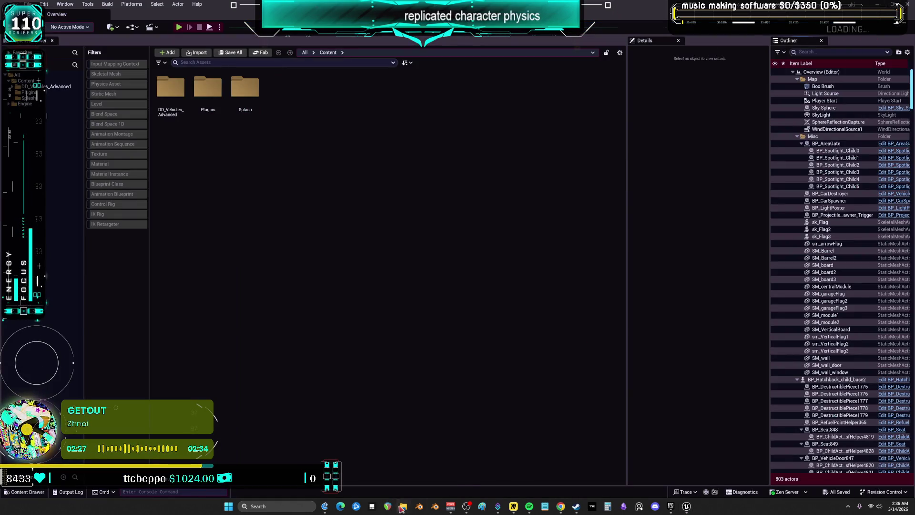
left_click(401, 486)
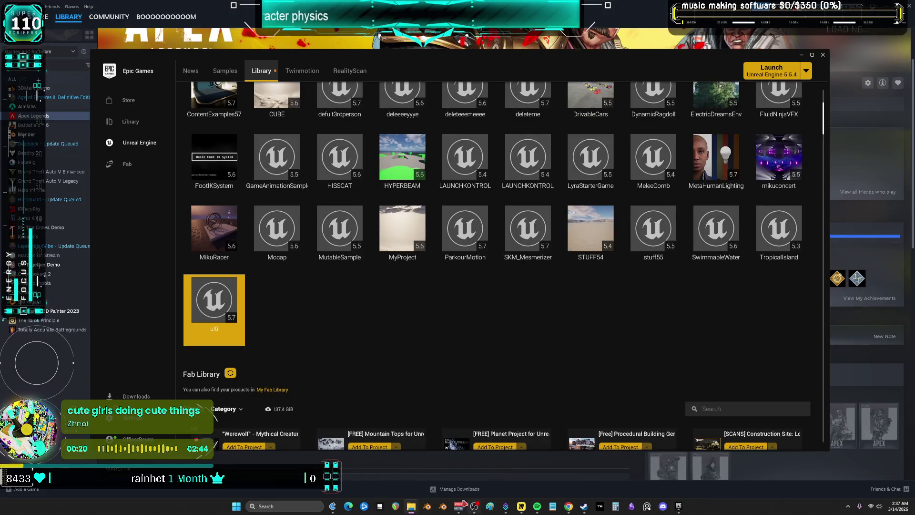
Step: Return to the Epic Games Launcher to relaunch the ulti project
mouse_move(414, 510)
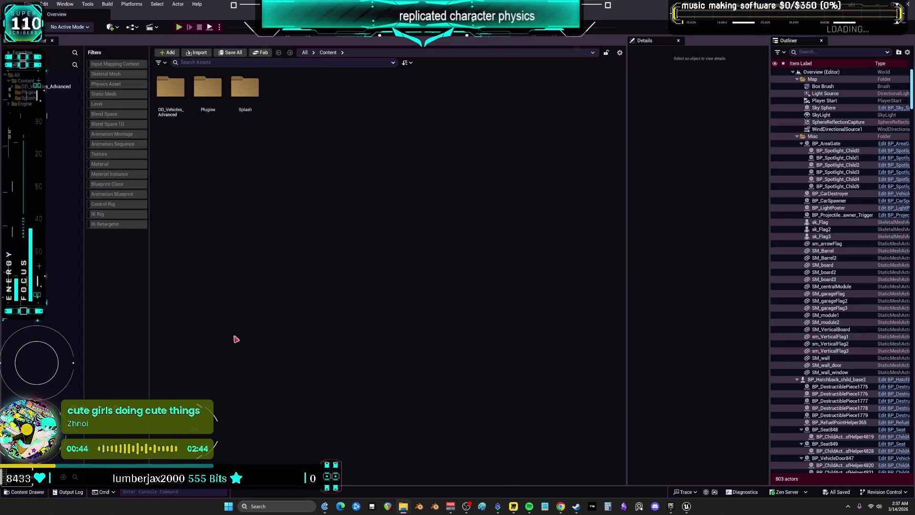
Step: Open the empty Content > Plugins folder and check the Plugins manager with its search cleared
double_click(203, 86)
left_click(44, 4)
left_click(75, 125)
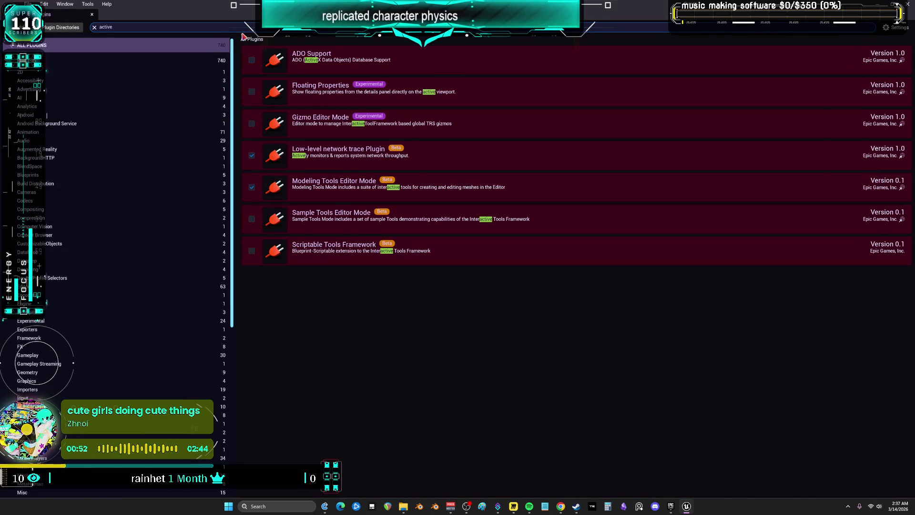
key("ctrl+a")
key("BackSpace")
left_click(92, 14)
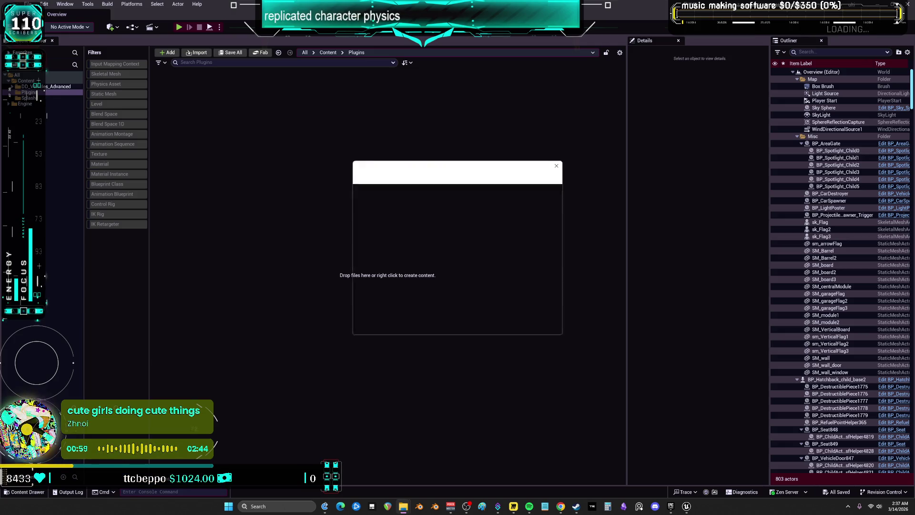
Step: Extract the downloaded plugin archive into the project's Plugins folder and restart the editor
left_click(519, 327)
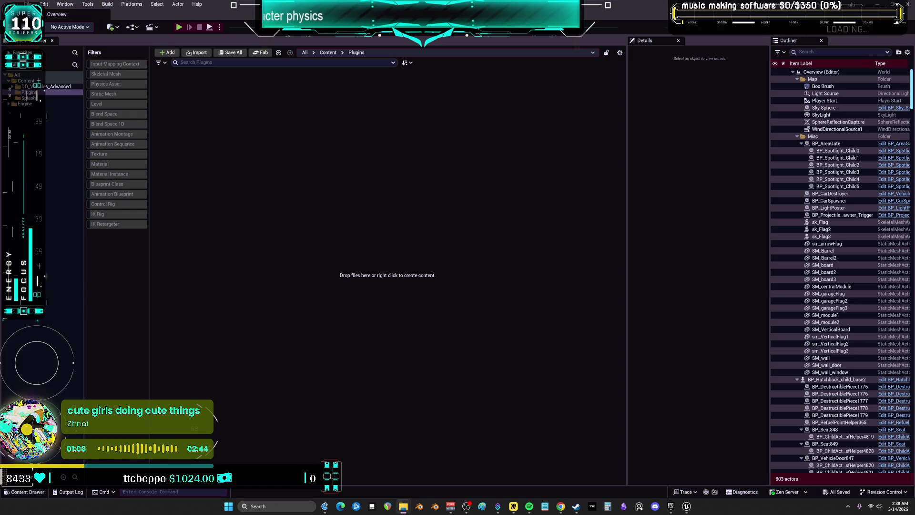
key("alt+F4")
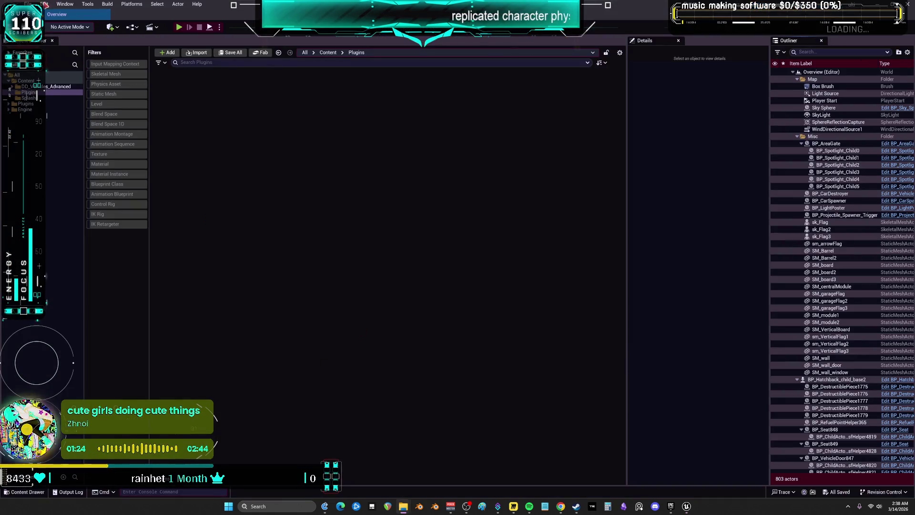
left_click(45, 4)
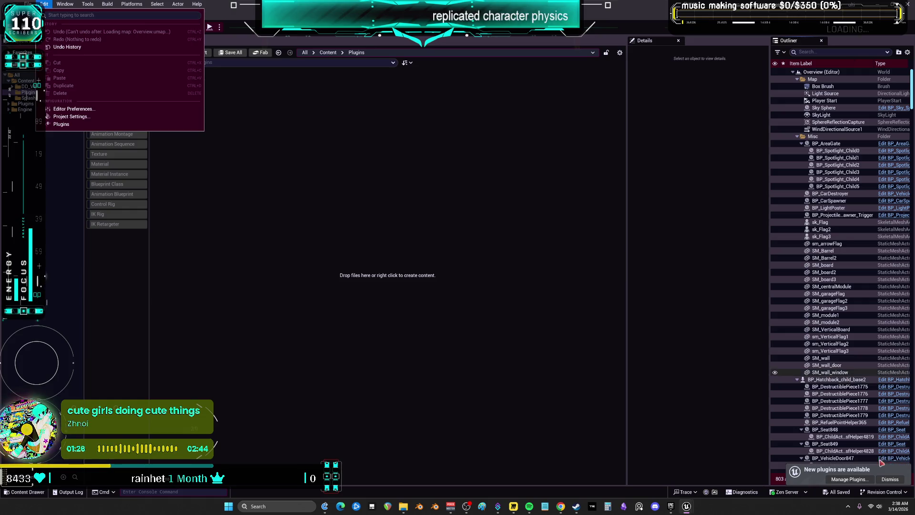
Step: Confirm the new plugin in the Plugins manager and browse to the Plugins > ActiveRagdollSystem folder
left_click(849, 479)
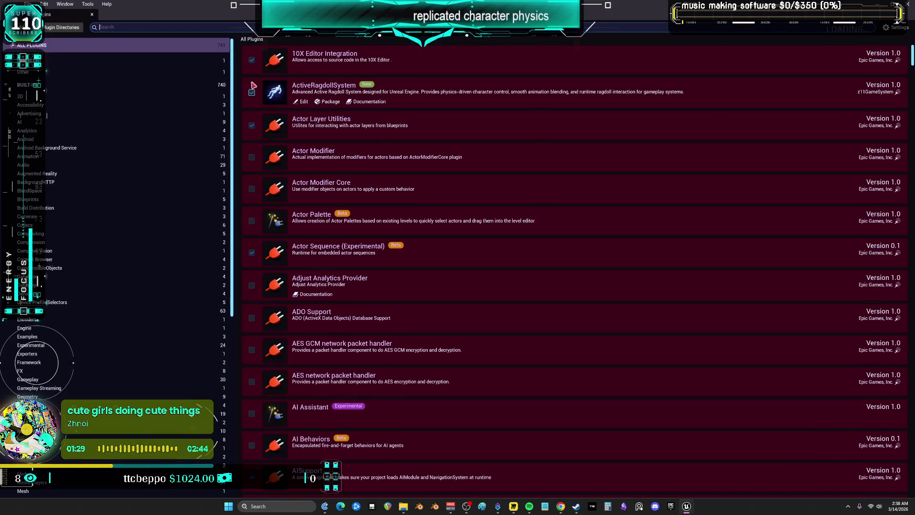
left_click(899, 4)
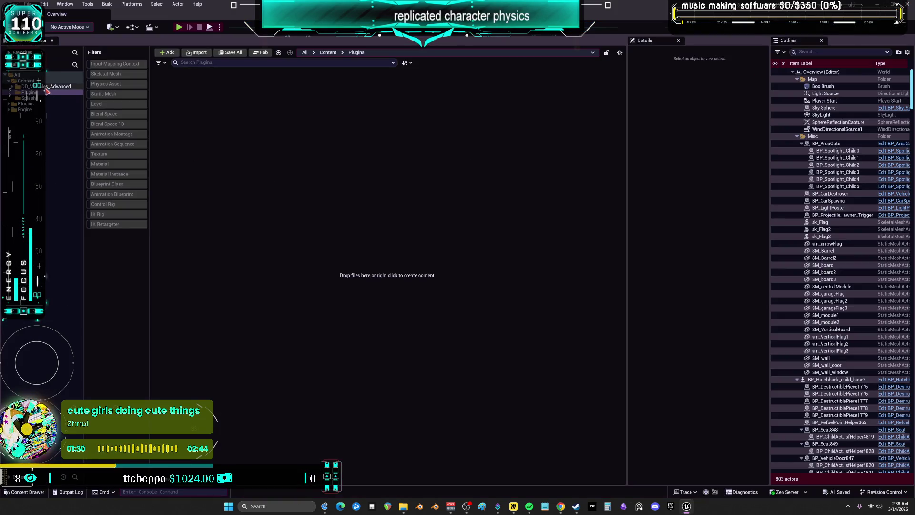
left_click(32, 98)
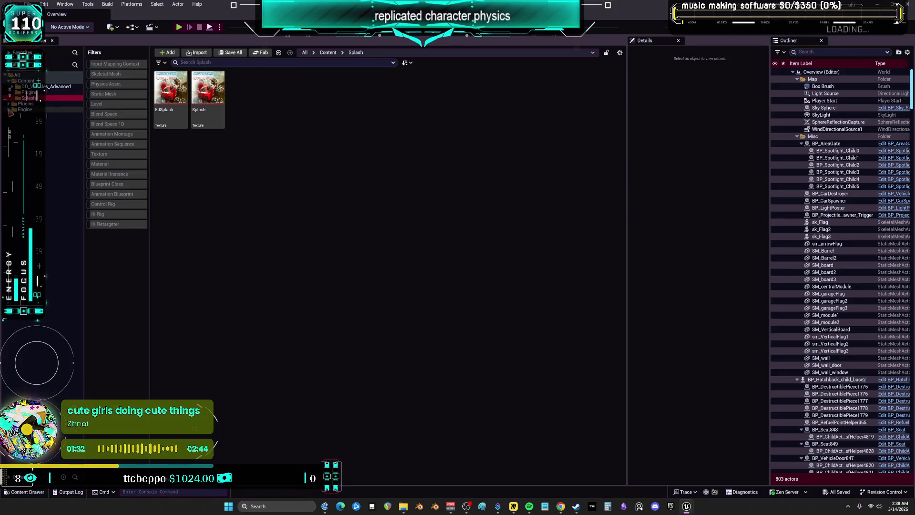
left_click(9, 104)
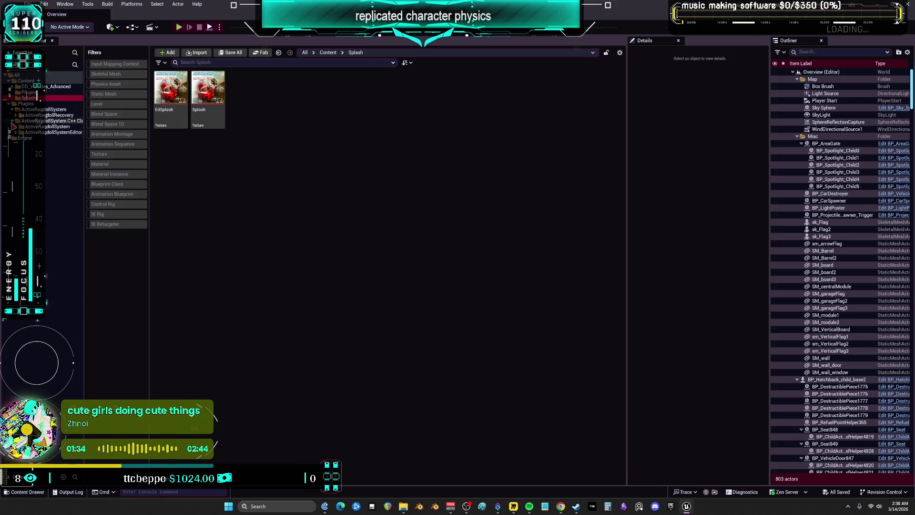
left_click(16, 127)
left_click(35, 109)
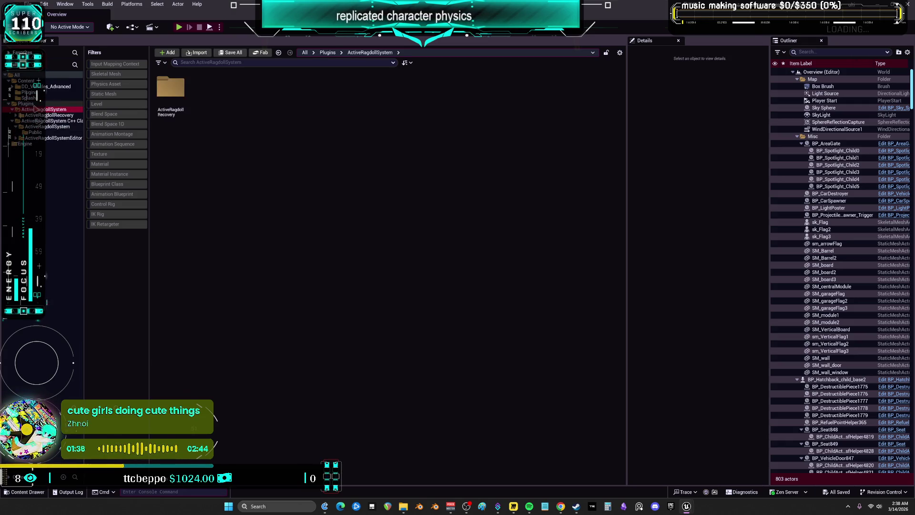
Step: Filter by Level, load DemoMap, and play it, walking the character forward
left_click(114, 104)
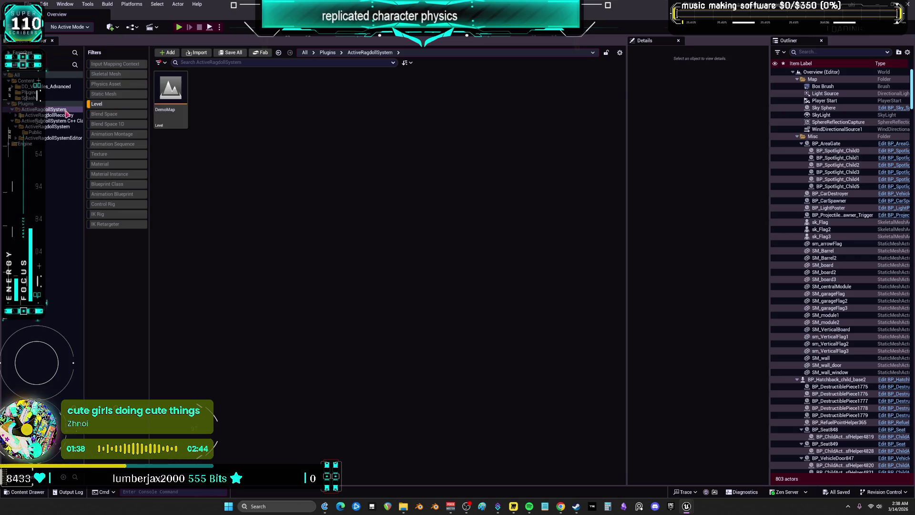
double_click(177, 96)
key("alt+p")
key("w")
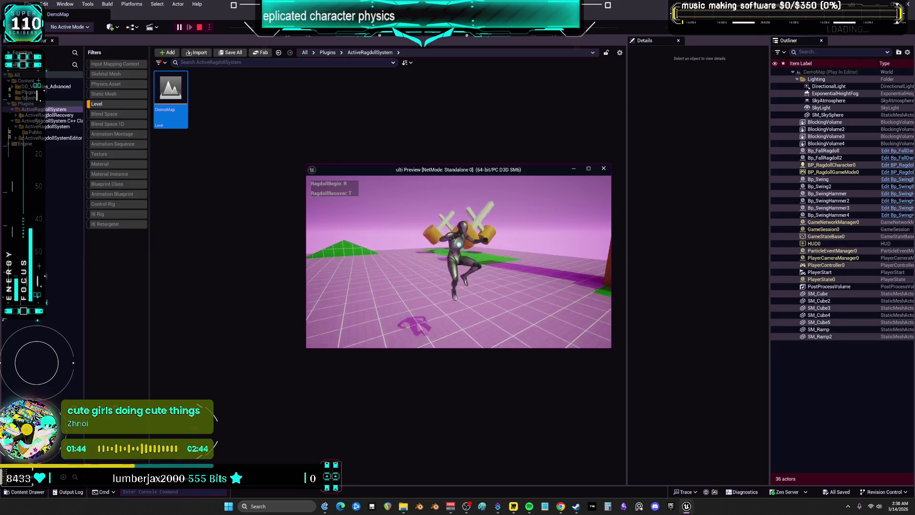
Step: Stop the DemoMap play session with Esc to return to editing
key("Escape")
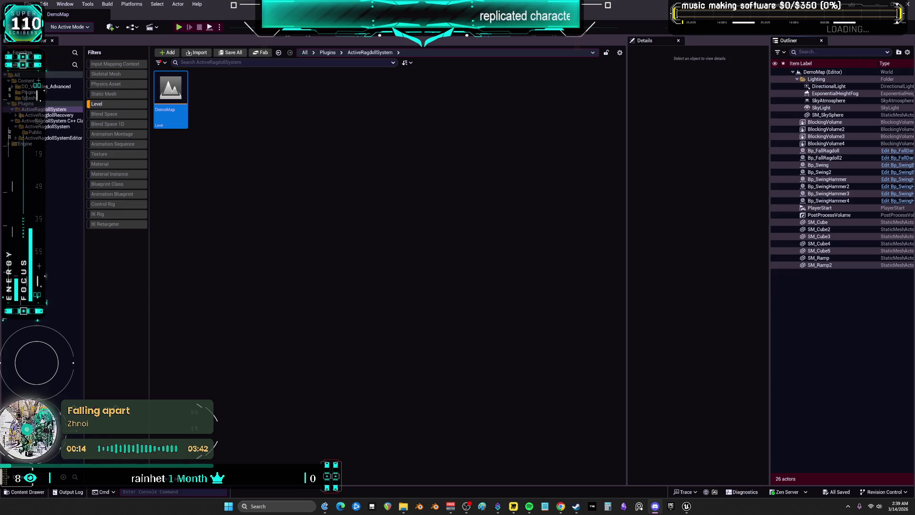
Step: Clear the Level filter, show the Plugins folders, and open Bp_FallDamageArea for editing
left_click(353, 200)
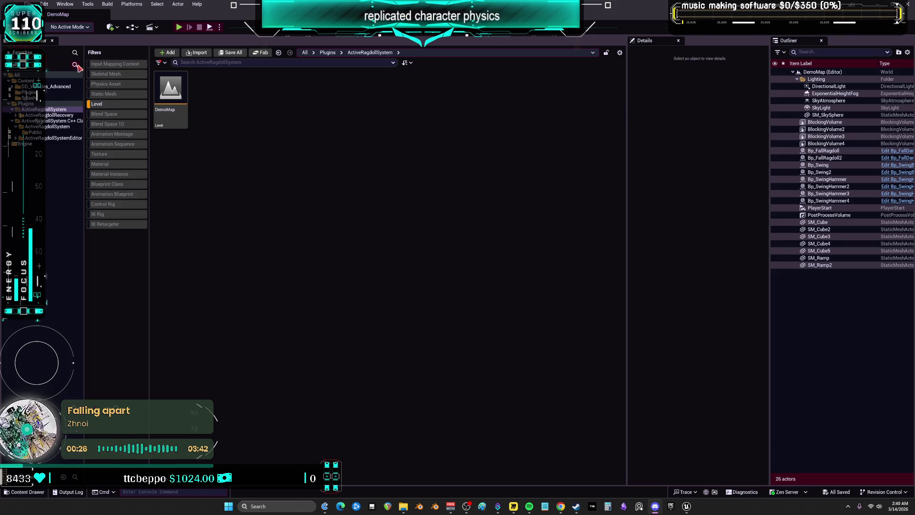
left_click(123, 105)
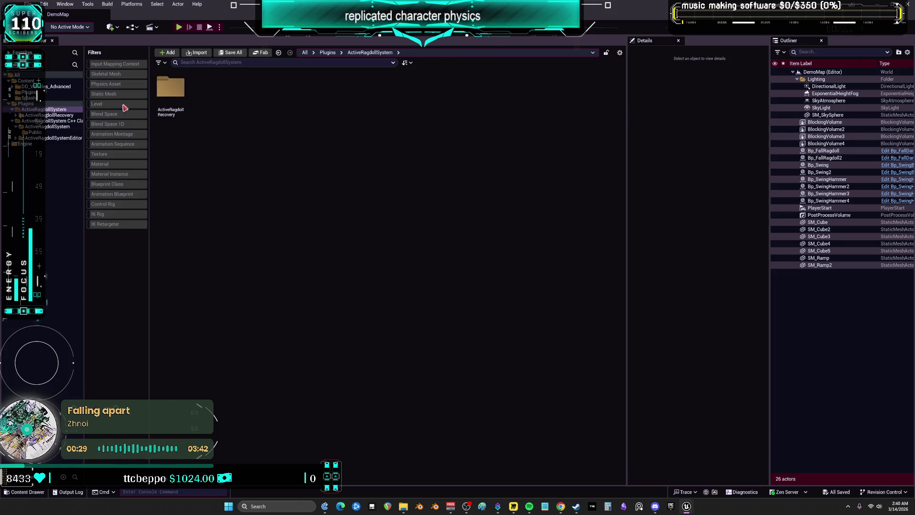
left_click(14, 103)
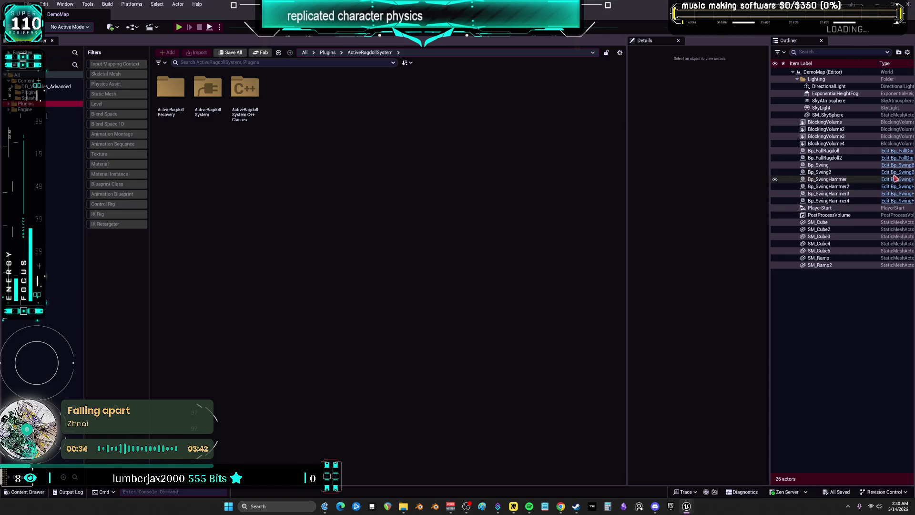
left_click(894, 152)
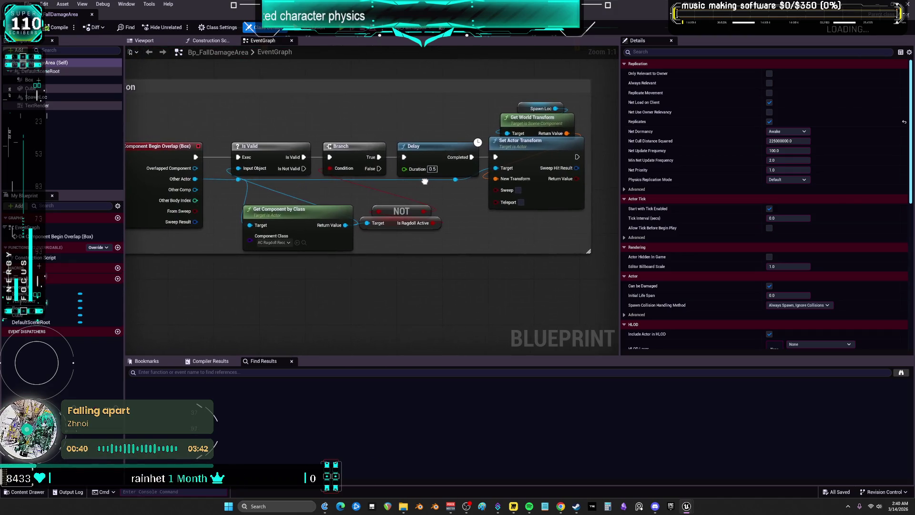
Step: Open Bp_SwingHammer and frame its Collision comment box
left_click(303, 220)
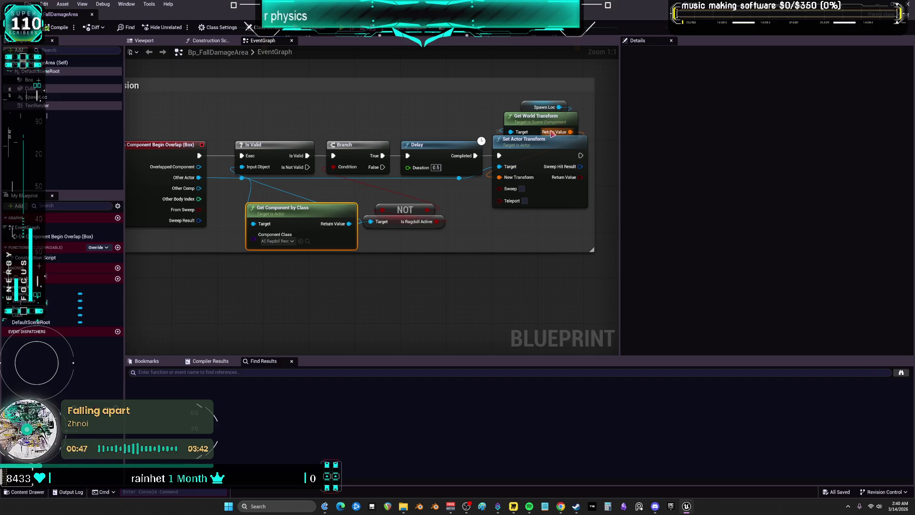
mouse_move(553, 240)
left_mouse_down()
mouse_move(435, 258)
mouse_move(553, 248)
left_mouse_up()
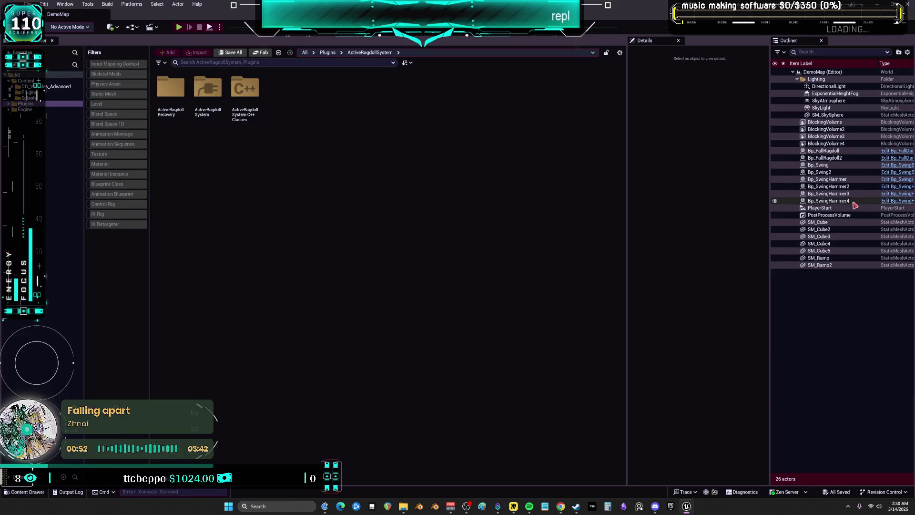
left_click(893, 202)
scroll(444, 171, "down", 2)
left_click_drag(429, 224, 302, 166)
scroll(307, 172, "up", 3)
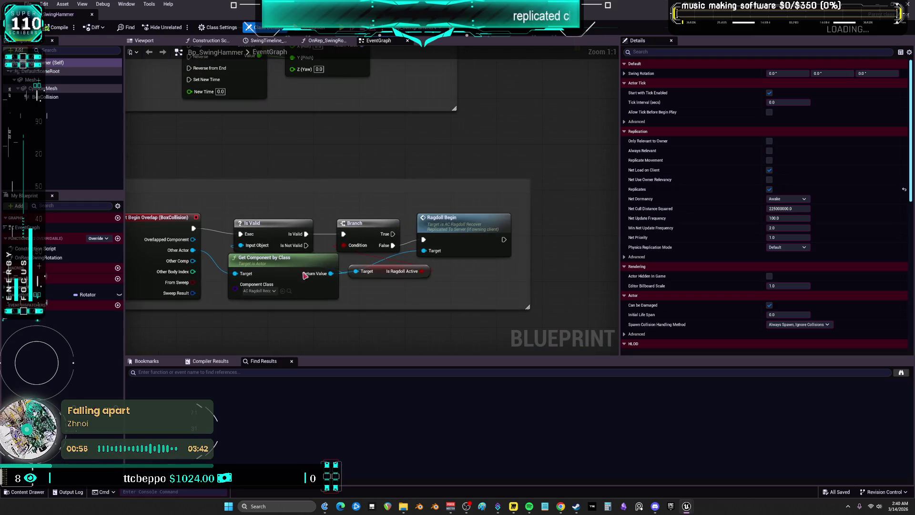
Step: Jump into AC_RagdollRecover's Ragdoll Begin implementation and follow it to the Set Timer node
left_click(459, 222)
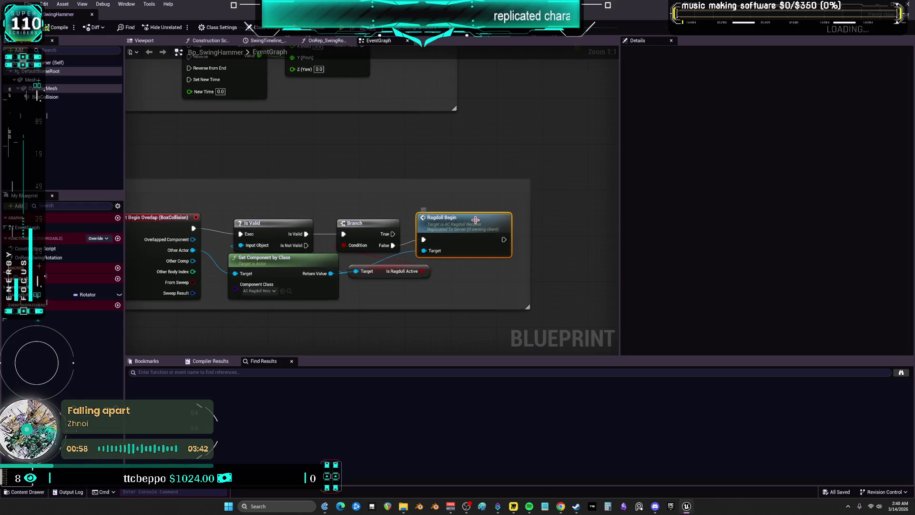
double_click(476, 220)
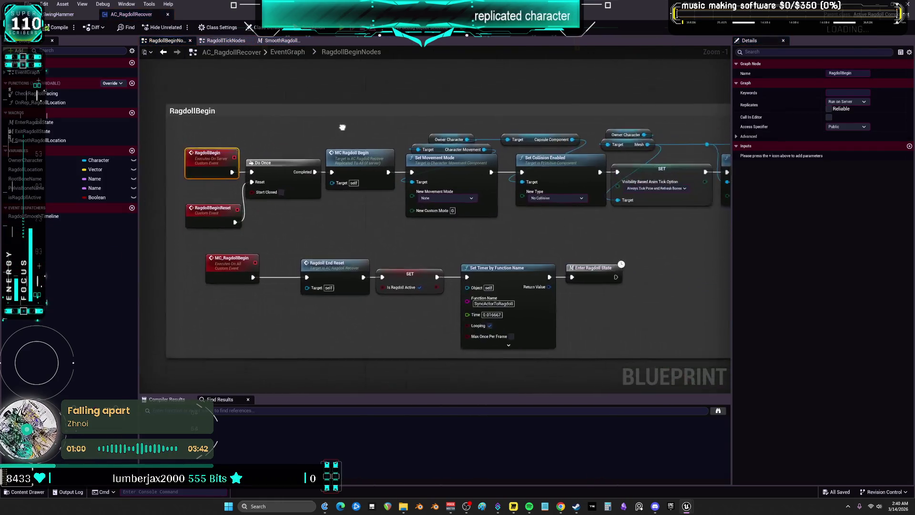
mouse_move(381, 139)
left_mouse_down()
mouse_move(286, 146)
mouse_move(331, 135)
mouse_move(415, 164)
mouse_move(310, 152)
mouse_move(399, 152)
mouse_move(329, 154)
mouse_move(478, 137)
mouse_move(287, 112)
left_mouse_up()
left_click_drag(553, 211, 384, 211)
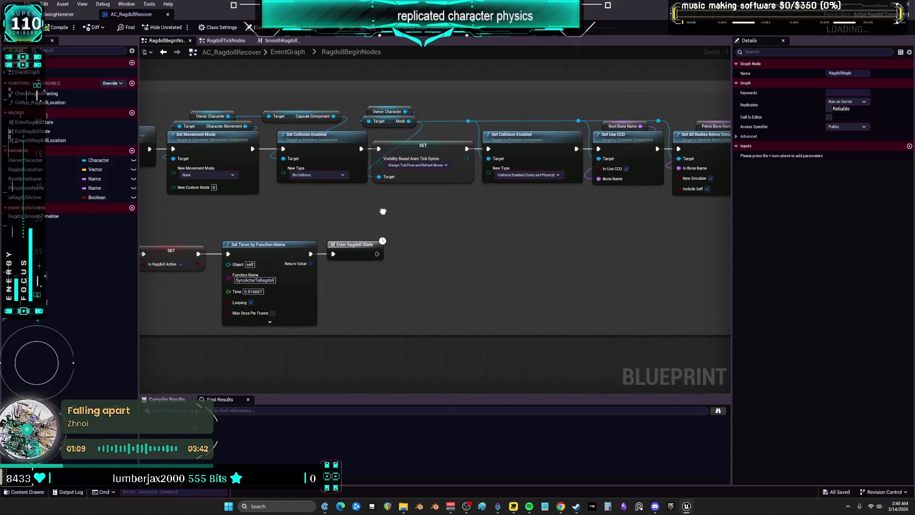
left_click_drag(590, 220, 409, 213)
left_click_drag(538, 223, 387, 216)
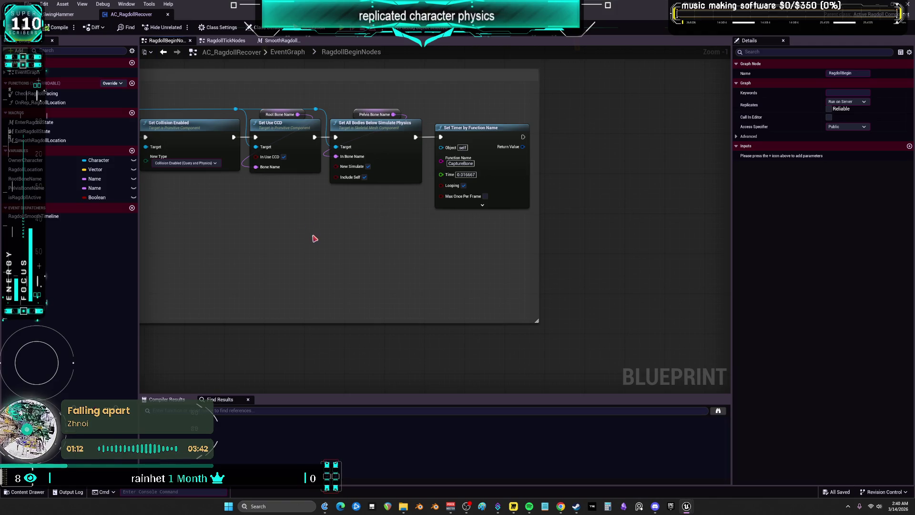
Step: Review the whole RagdollBegin chain from Do Once onward, then view the RagdollTickNodes graph
mouse_move(221, 244)
left_mouse_down()
mouse_move(335, 231)
mouse_move(460, 237)
left_mouse_up()
mouse_move(265, 203)
left_mouse_down()
mouse_move(436, 167)
mouse_move(489, 200)
left_mouse_up()
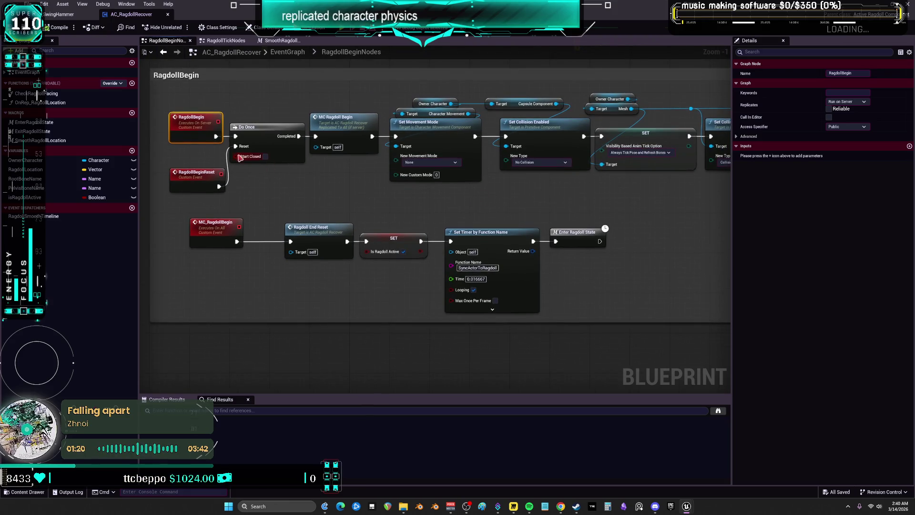
scroll(351, 183, "down", 2)
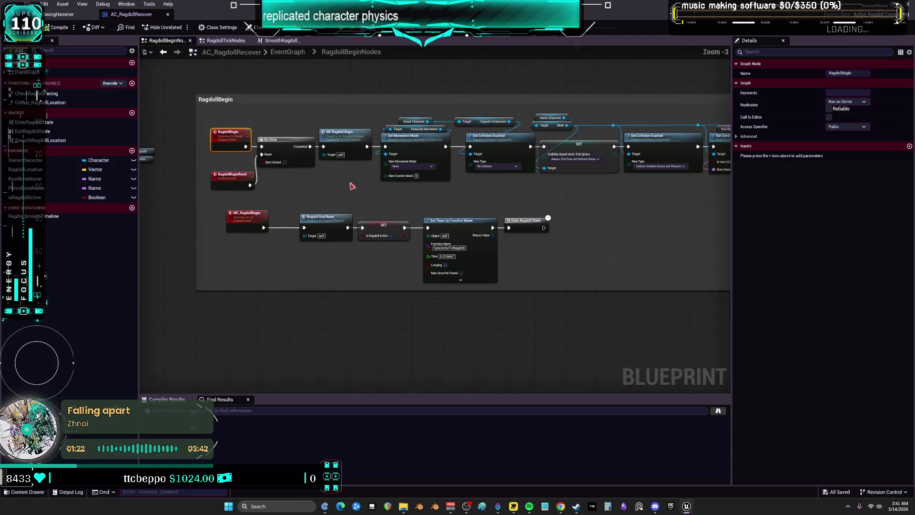
mouse_move(351, 183)
left_mouse_down()
mouse_move(496, 184)
mouse_move(316, 194)
left_mouse_up()
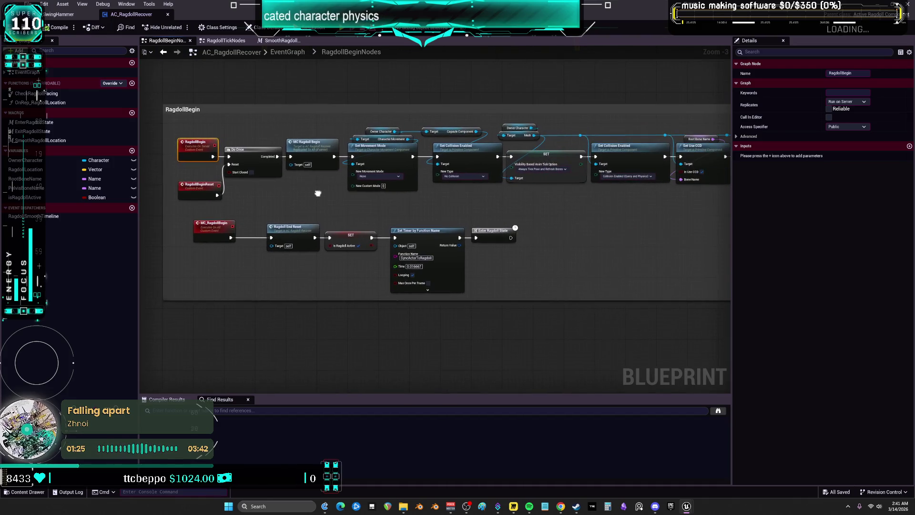
mouse_move(573, 208)
left_mouse_down()
mouse_move(253, 202)
mouse_move(410, 179)
left_mouse_up()
left_click_drag(319, 196, 429, 198)
left_click(238, 44)
scroll(396, 168, "up", 2)
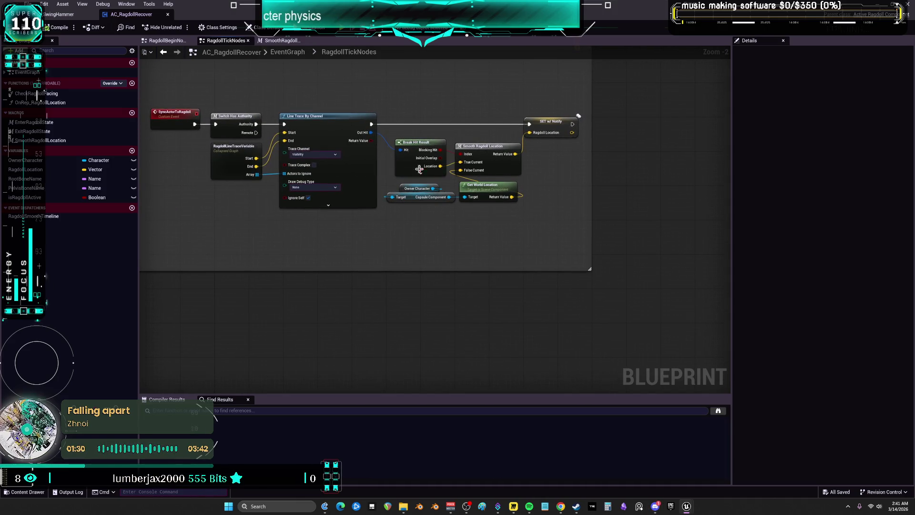
Step: Show the SmoothRagdollLocation macro at 1:1 zoom and restore the Blueprint editor to a floating window
left_click(281, 40)
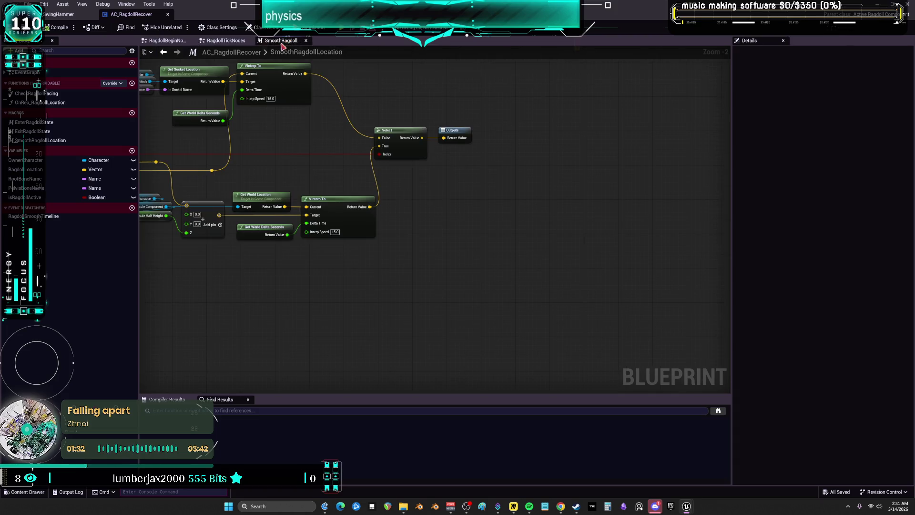
scroll(437, 143, "up", 1)
scroll(358, 190, "up", 1)
scroll(402, 189, "up", 1)
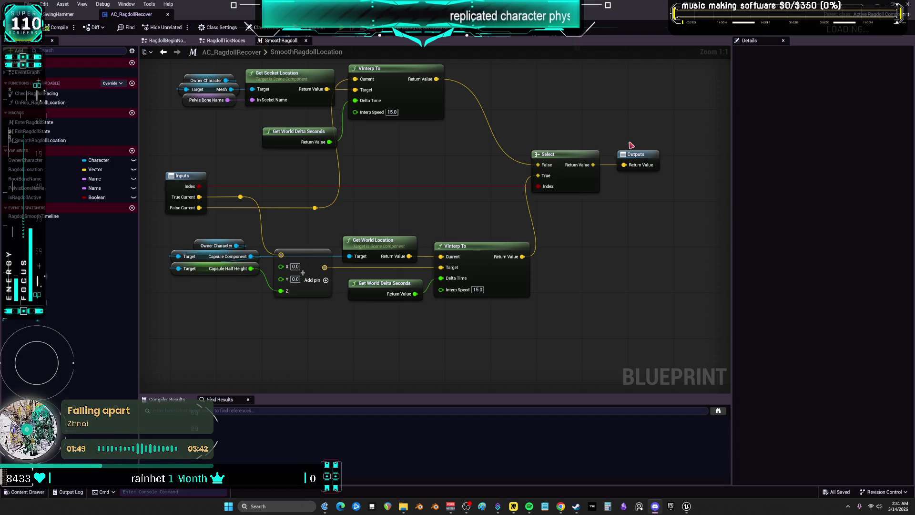
double_click(341, 4)
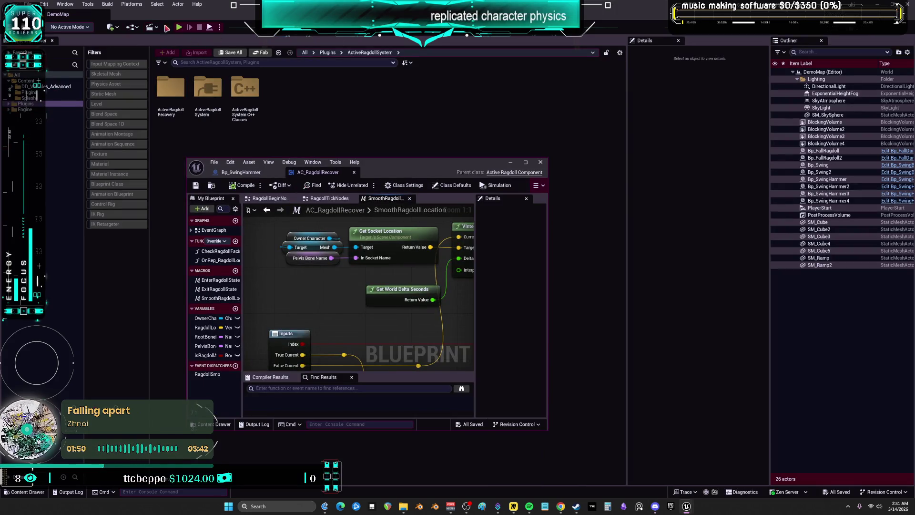
Step: Check the Net Mode setting in the Play options, then maximize the AC_RagdollRecover editor
left_click(219, 27)
mouse_move(274, 175)
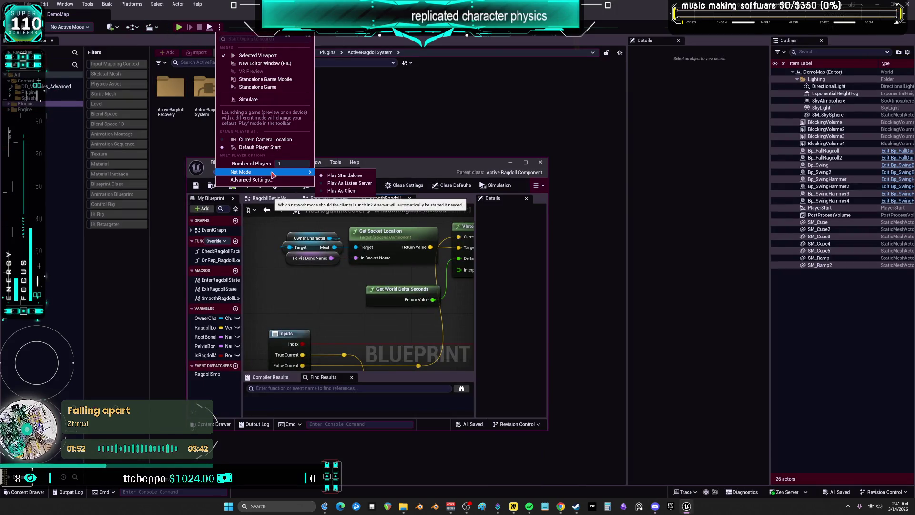
left_click(447, 130)
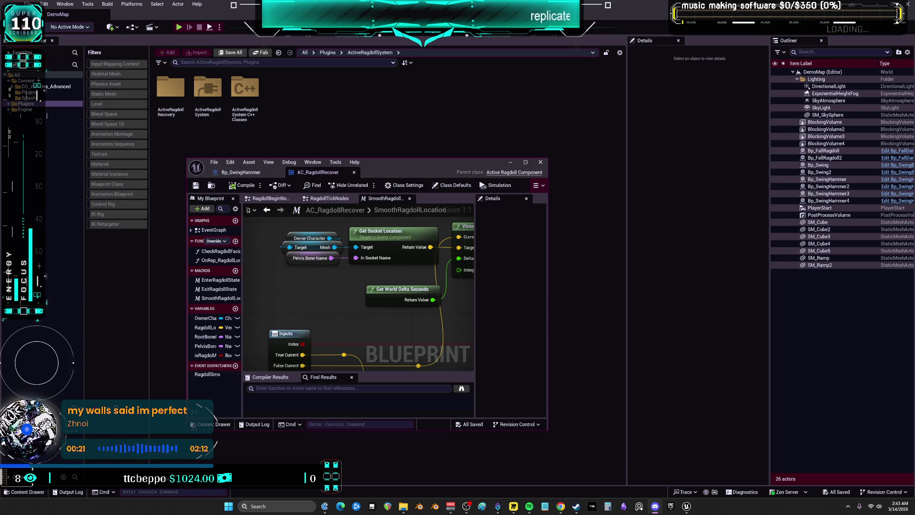
key("super+Up")
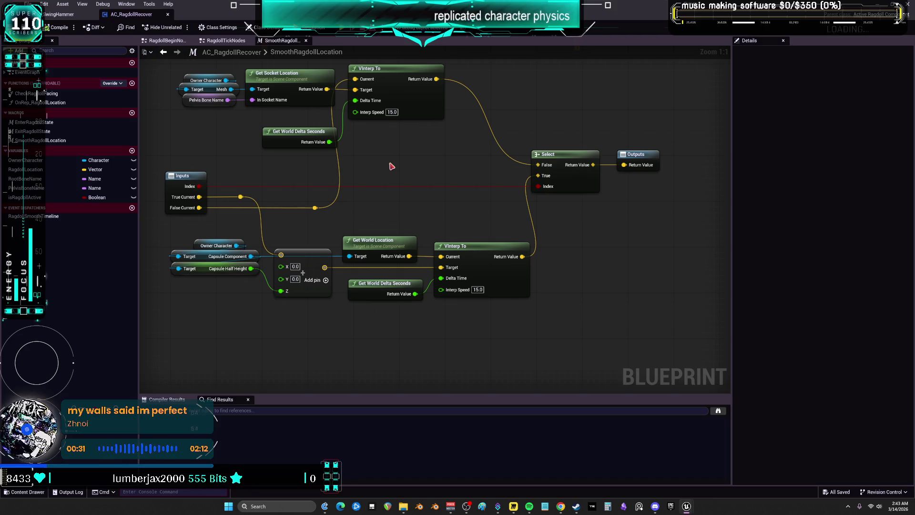
Step: Frame the RagdollBegin comment in RagdollBeginNodes and open the ExitRagdollState macro from My Blueprint
scroll(388, 166, "down", 2)
left_click(209, 41)
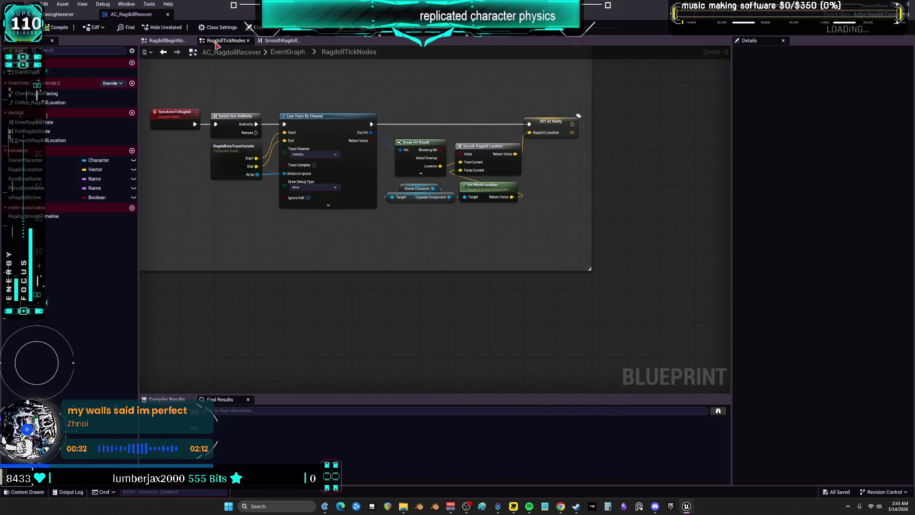
left_click(168, 41)
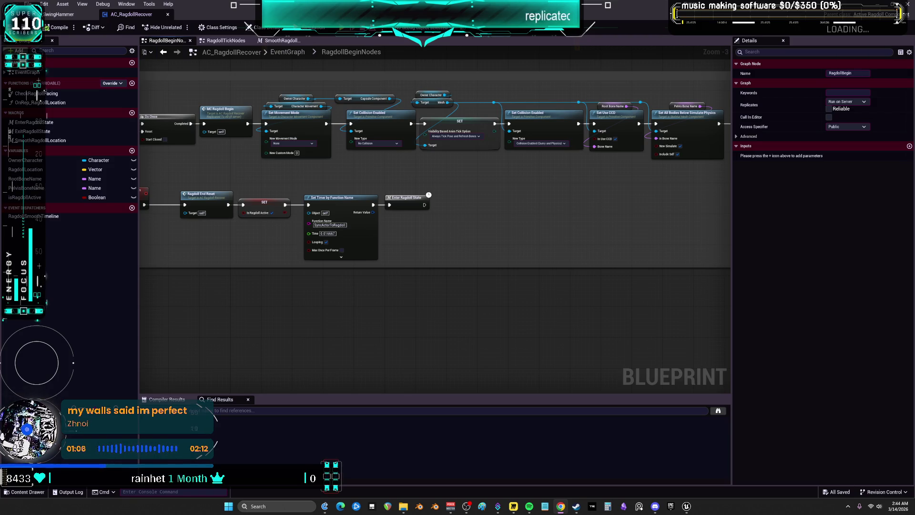
left_click_drag(264, 110, 397, 192)
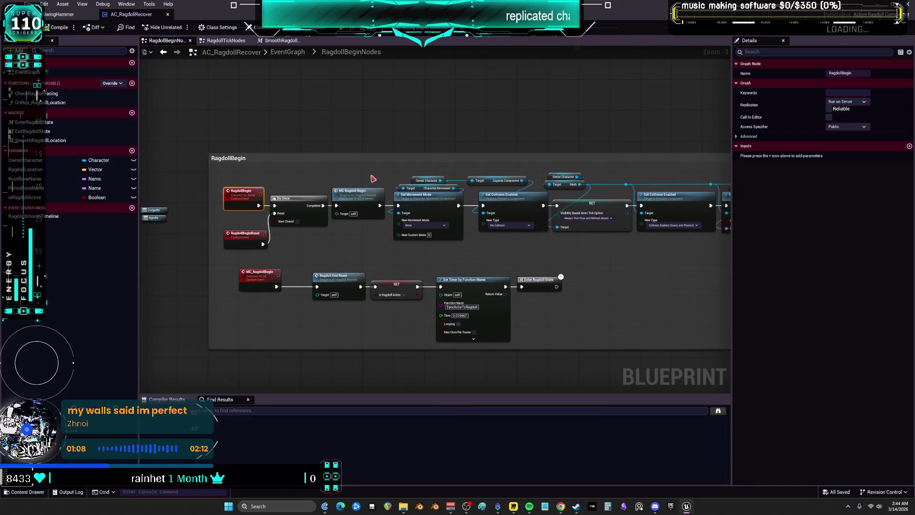
scroll(373, 178, "down", 2)
left_click(50, 131)
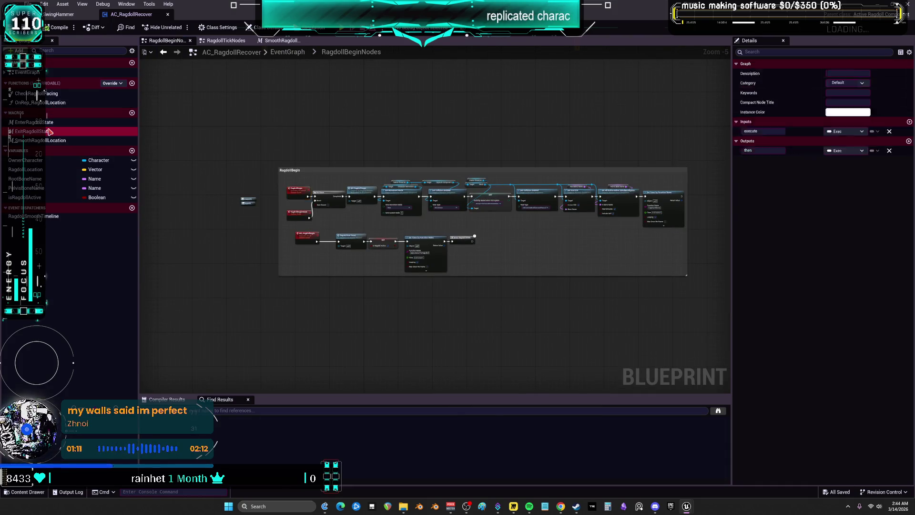
double_click(50, 132)
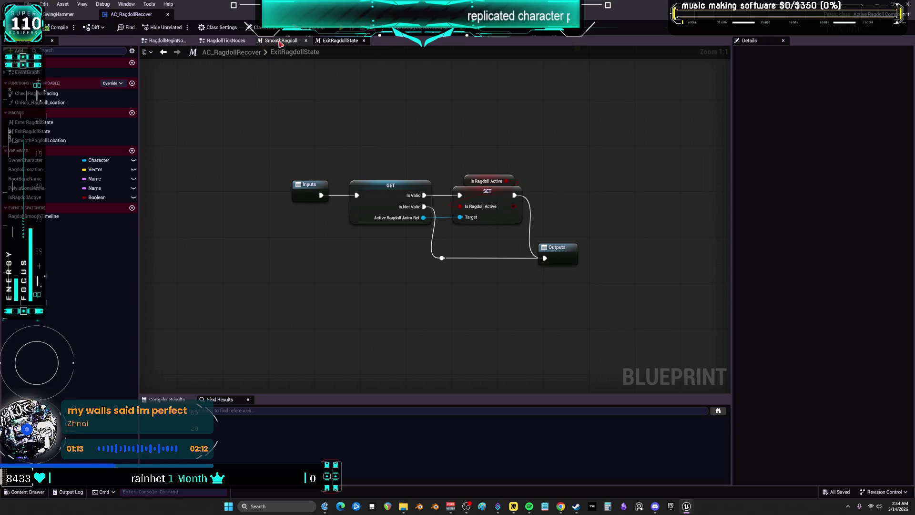
Step: Open the component's EventGraph and select its Ragdoll Begin and Ragdoll End nodes
left_click(226, 41)
double_click(49, 73)
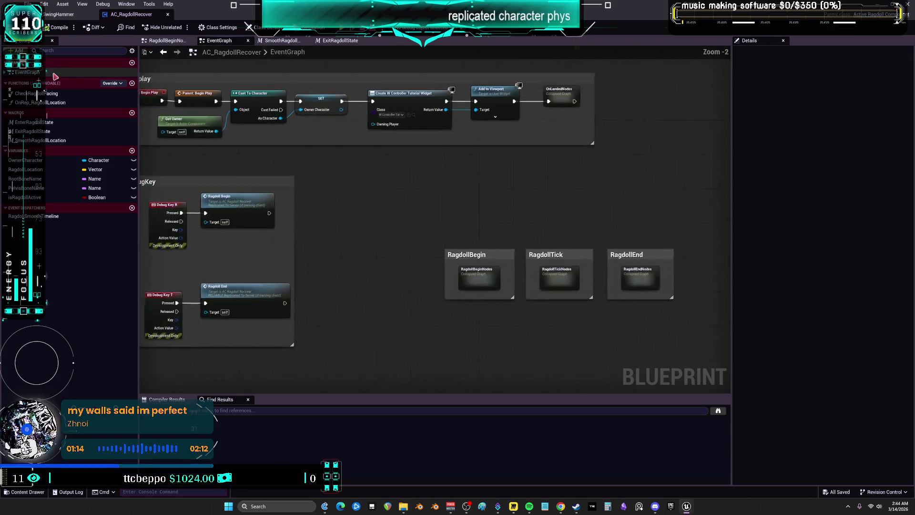
left_click(277, 208)
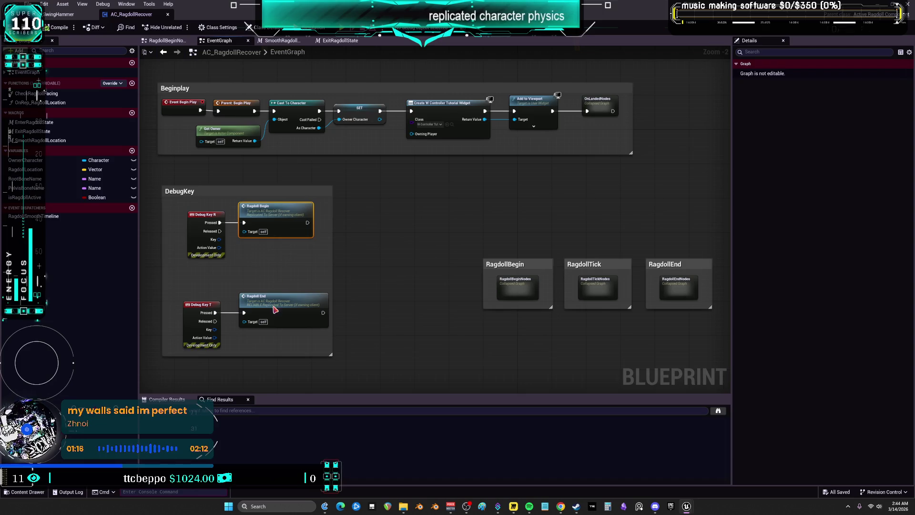
scroll(275, 309, "up", 2)
mouse_move(312, 334)
left_mouse_down()
mouse_move(353, 258)
mouse_move(329, 139)
left_mouse_up()
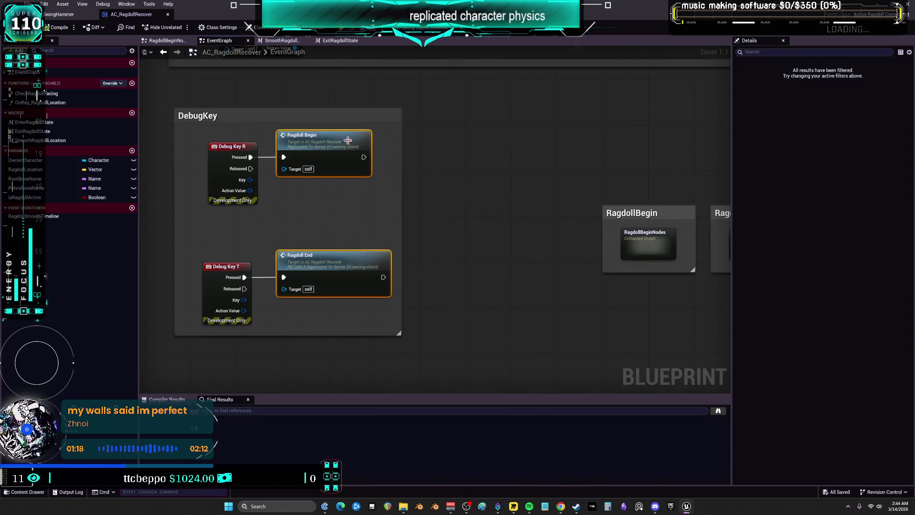
Step: Scroll over the nodes, then switch to the Bp_SwingHammer Blueprint's EventGraph
scroll(289, 184, "down", 3)
scroll(170, 176, "down", 2)
scroll(466, 324, "up", 5)
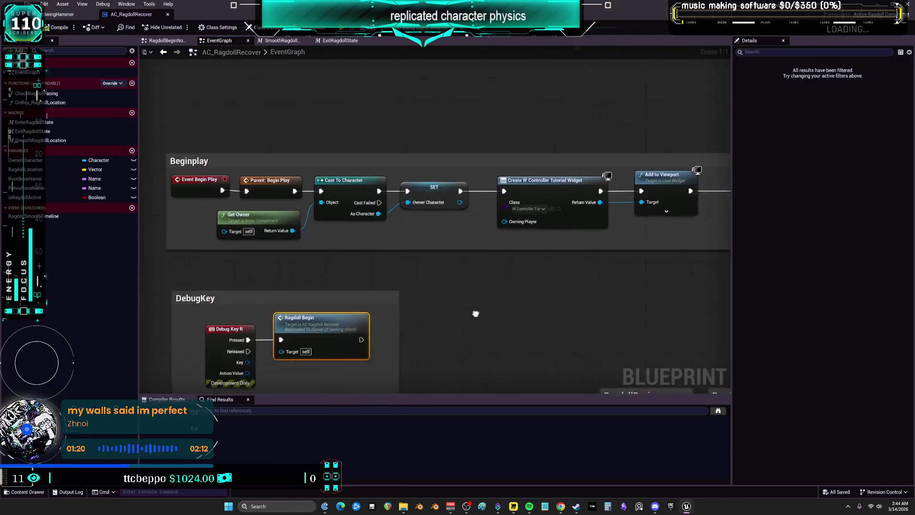
scroll(501, 262, "down", 3)
scroll(484, 215, "up", 3)
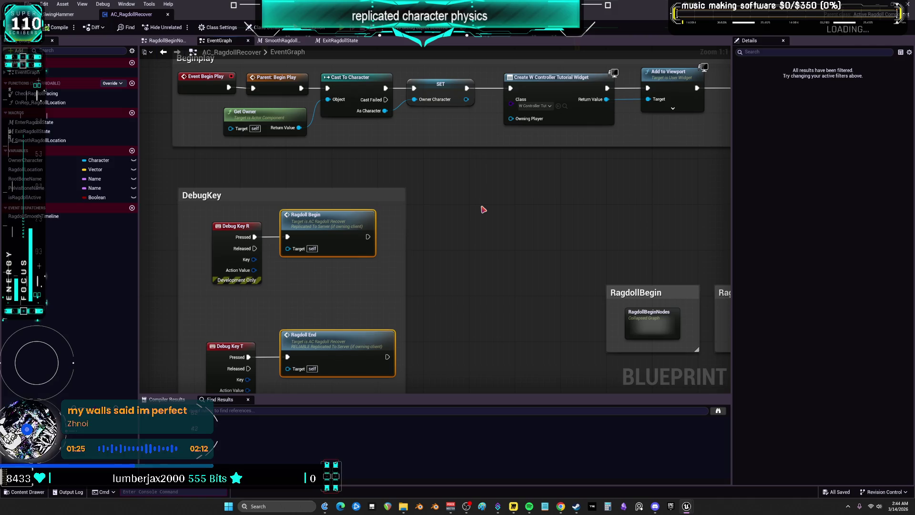
left_click(80, 14)
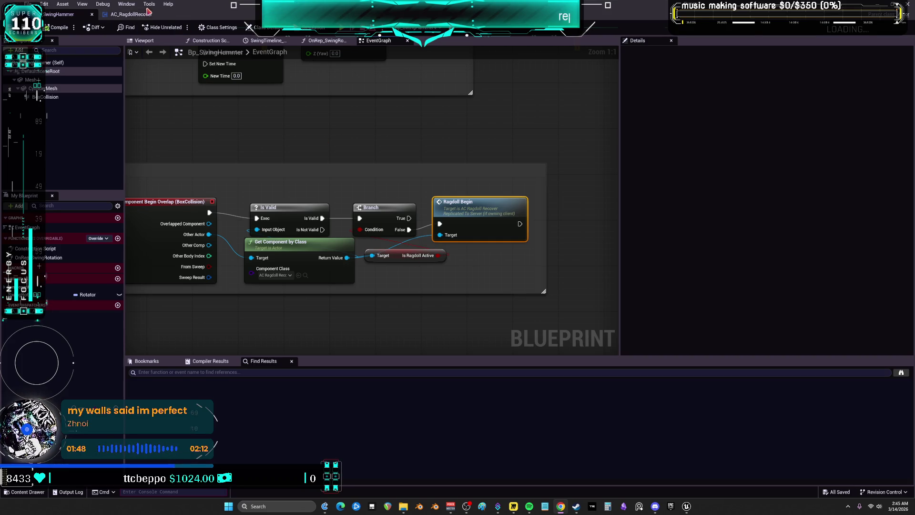
Step: Minimize the Blueprint editor and reopen Bp_SwingHammer from the Outliner's Edit link
left_click(907, 10)
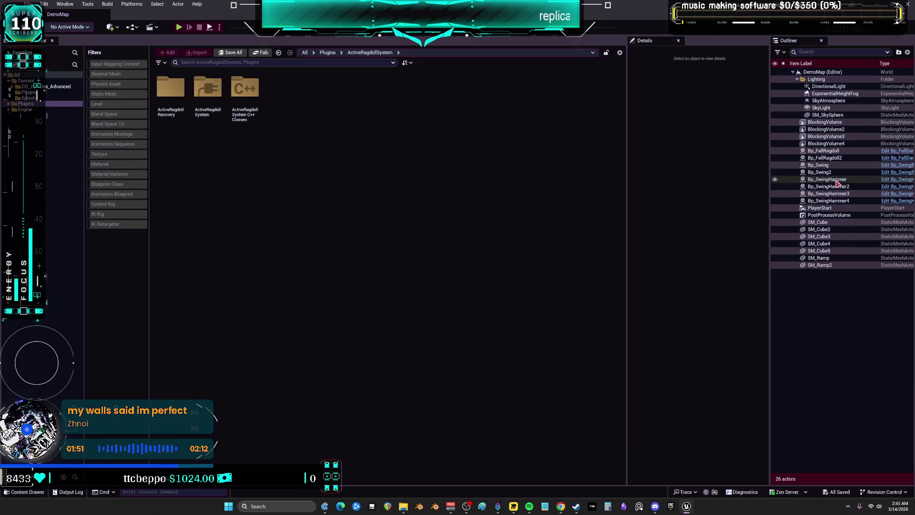
left_click(900, 183)
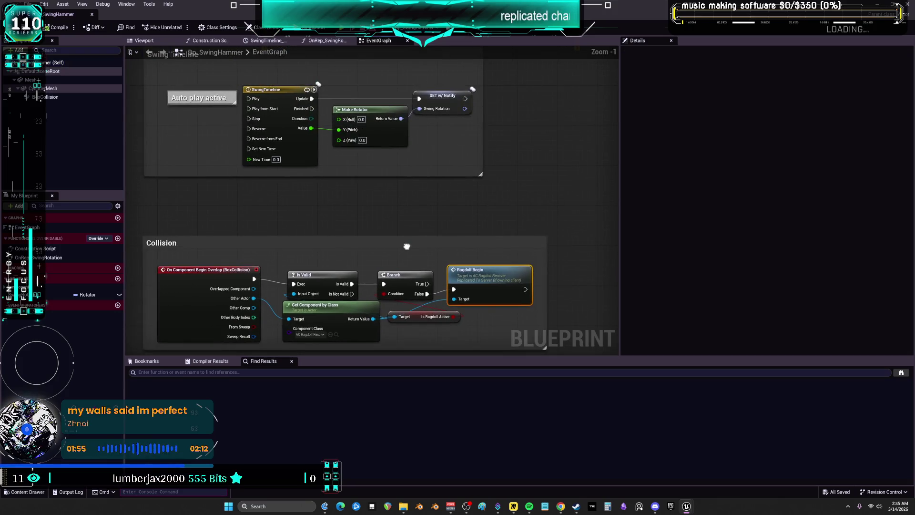
left_click_drag(406, 246, 408, 266)
scroll(409, 266, "down", 5)
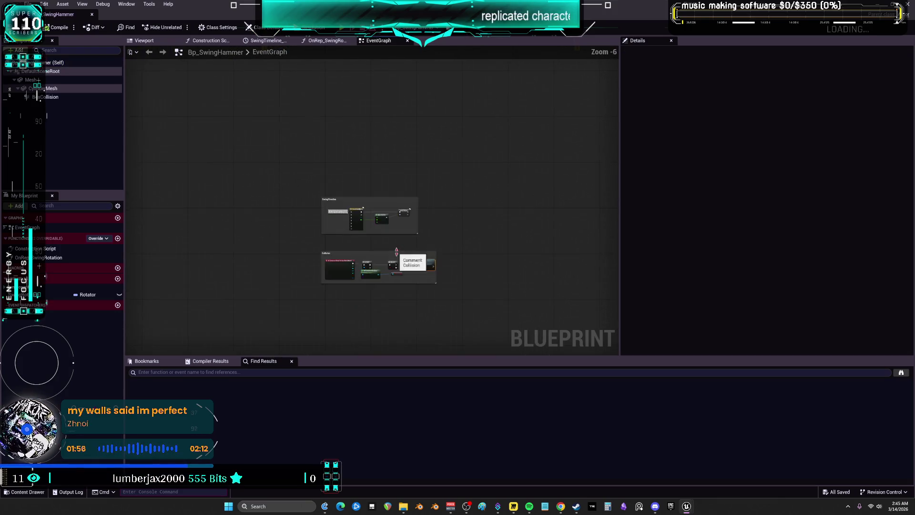
scroll(396, 252, "up", 5)
Step: Select the BoxCollision component, list the EventGraph events, and return to the level editor
left_click(48, 97)
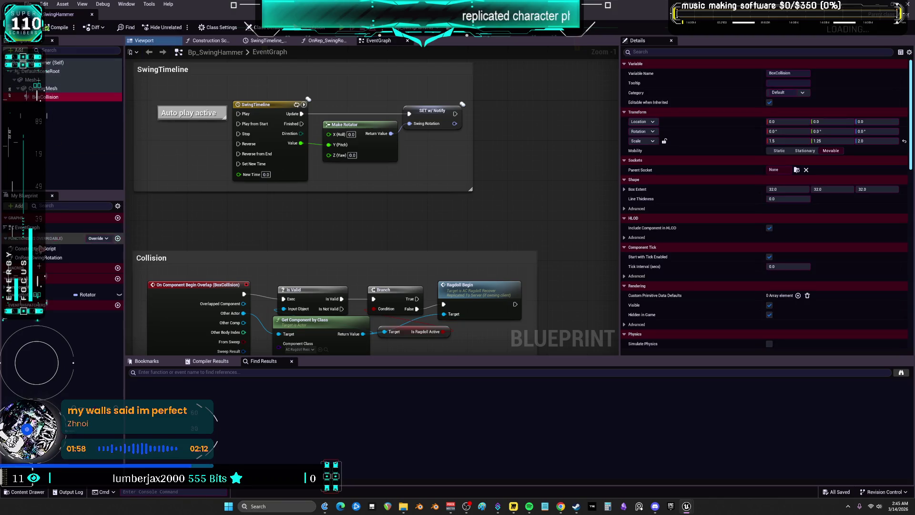
left_click(29, 227)
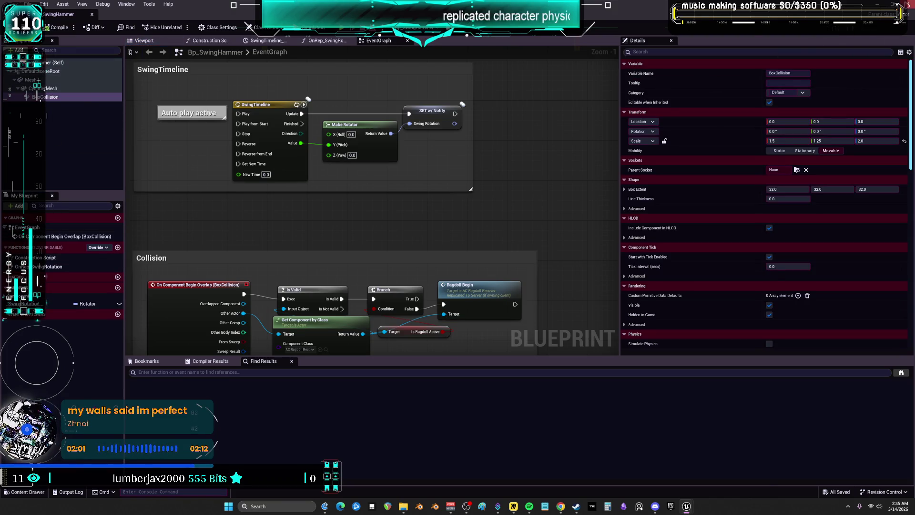
key("alt+Tab")
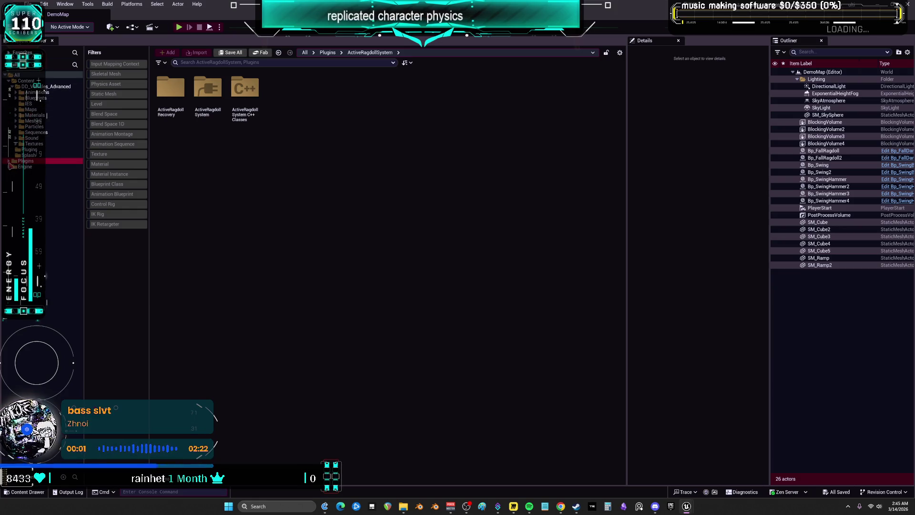
Step: Browse to Plugins > ActiveRagdollSystem > ActiveRagdollRecovery > Animation and open ABP_ActiveRagdoll
double_click(45, 162)
left_click(45, 166)
double_click(48, 172)
left_click(39, 178)
double_click(170, 110)
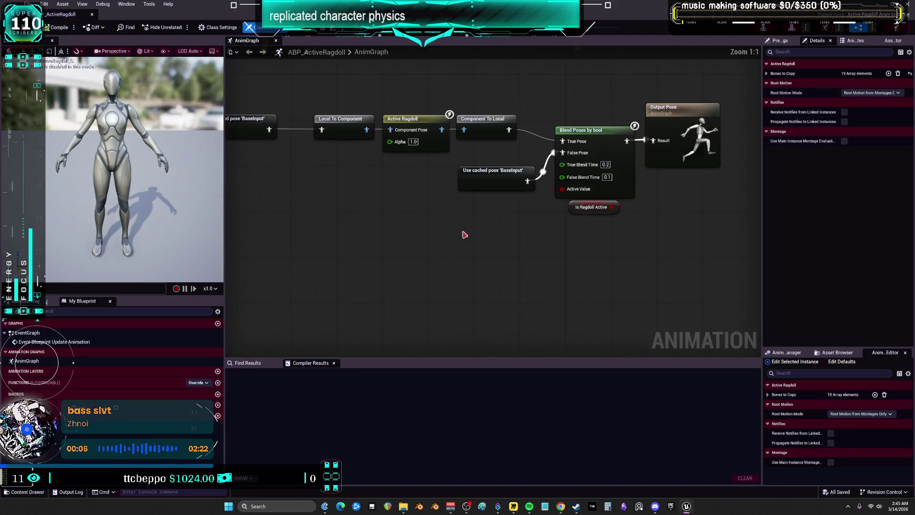
Step: Inspect the Active Ragdoll node and bring the InputCache comment into view
left_click(388, 162)
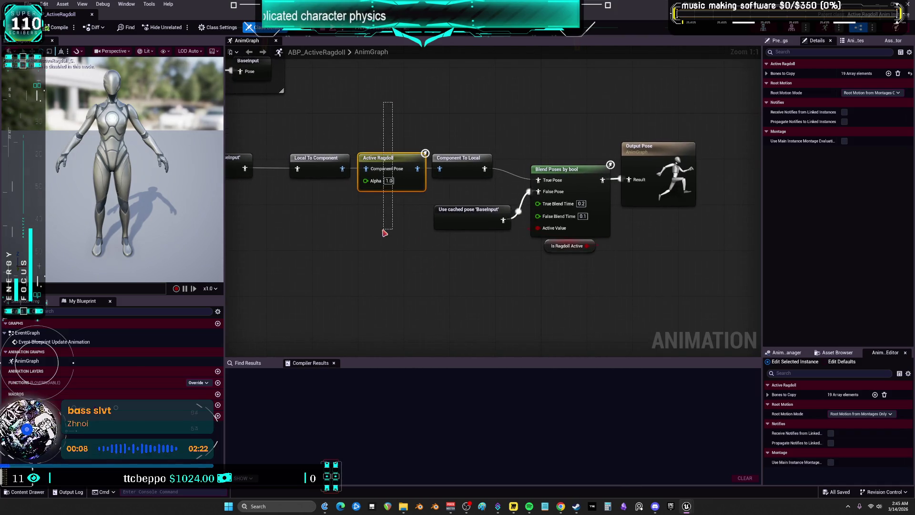
mouse_move(421, 255)
left_mouse_down()
mouse_move(451, 288)
mouse_move(444, 283)
mouse_move(476, 280)
mouse_move(513, 293)
mouse_move(541, 288)
mouse_move(498, 292)
mouse_move(507, 299)
mouse_move(519, 289)
mouse_move(545, 299)
mouse_move(445, 280)
mouse_move(515, 258)
mouse_move(423, 292)
mouse_move(421, 285)
mouse_move(547, 287)
mouse_move(568, 265)
mouse_move(470, 265)
mouse_move(602, 292)
mouse_move(564, 262)
mouse_move(511, 241)
mouse_move(523, 255)
mouse_move(582, 258)
mouse_move(517, 249)
mouse_move(471, 291)
mouse_move(468, 264)
mouse_move(579, 266)
mouse_move(587, 292)
mouse_move(468, 262)
mouse_move(419, 290)
mouse_move(450, 273)
mouse_move(440, 277)
left_mouse_up()
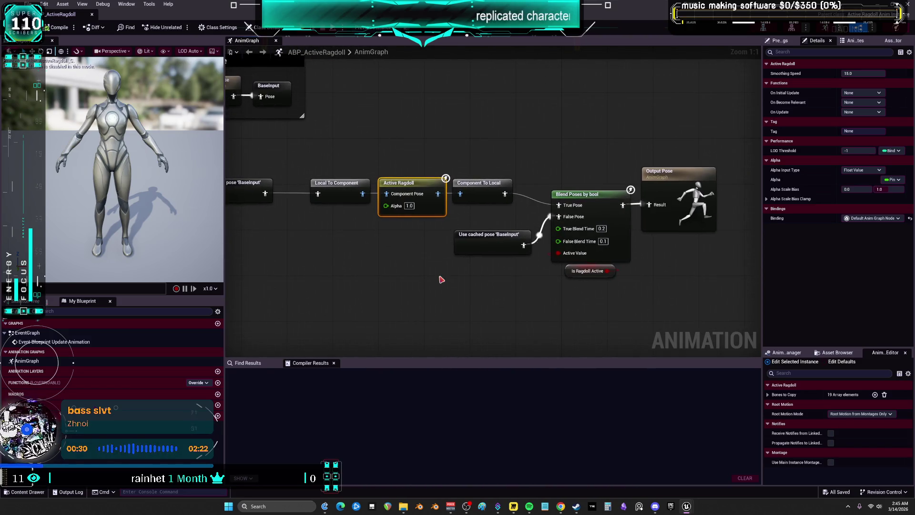
left_click_drag(312, 141, 409, 182)
Step: Inspect the Input Pose and cached BaseInput pose nodes, then return to the level editor
left_click(336, 120)
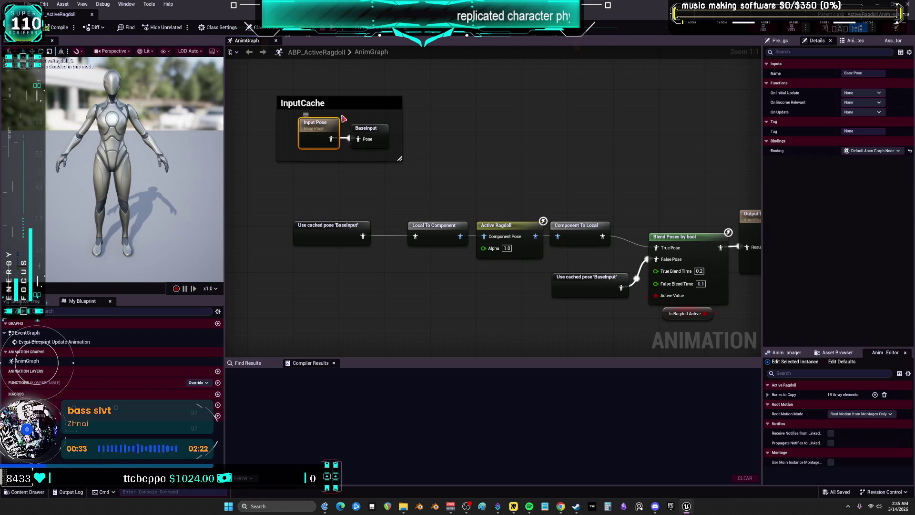
left_click(332, 236)
left_click(509, 240)
left_click(562, 259)
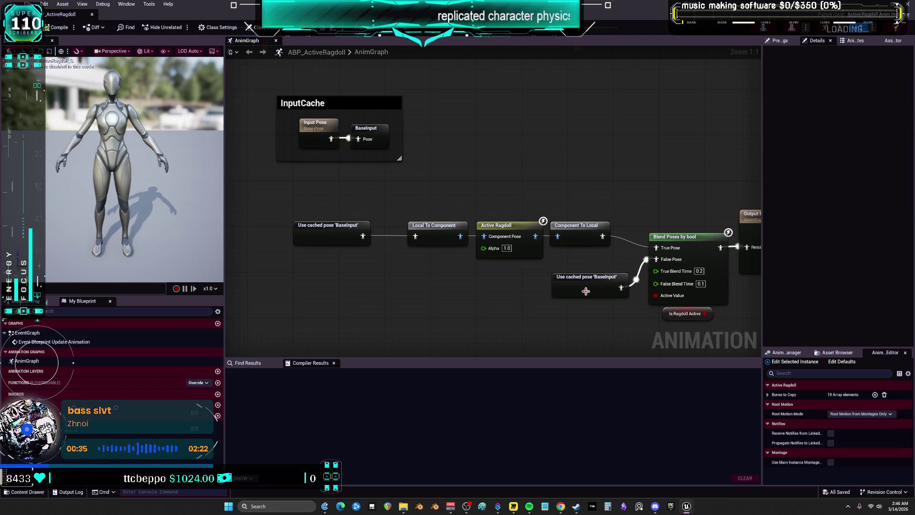
left_click(589, 289)
scroll(454, 160, "down", 5)
mouse_move(454, 160)
left_mouse_down()
mouse_move(484, 202)
mouse_move(414, 151)
left_mouse_up()
scroll(507, 195, "up", 1)
key("alt+Tab")
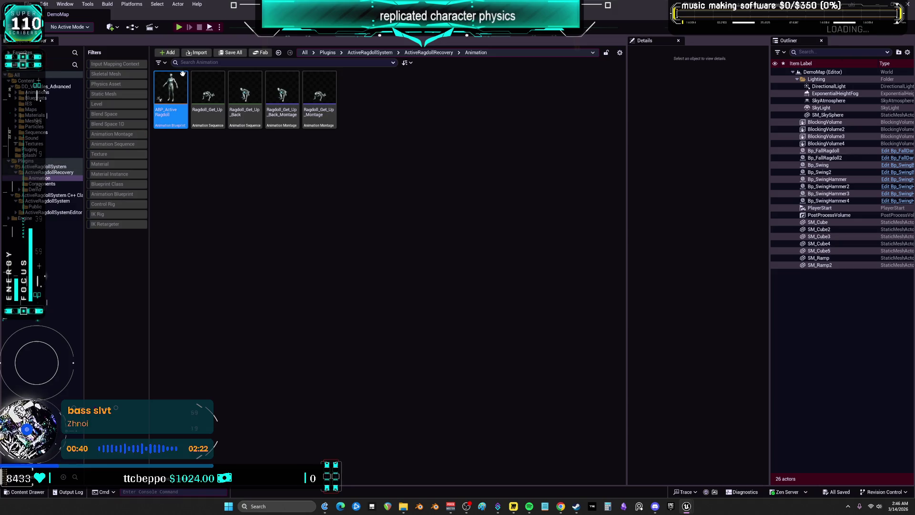
Step: Show ABP_ActiveRagdoll's references and open ABP_Manny for editing from the Reference Viewer
right_click(179, 87)
left_click(242, 300)
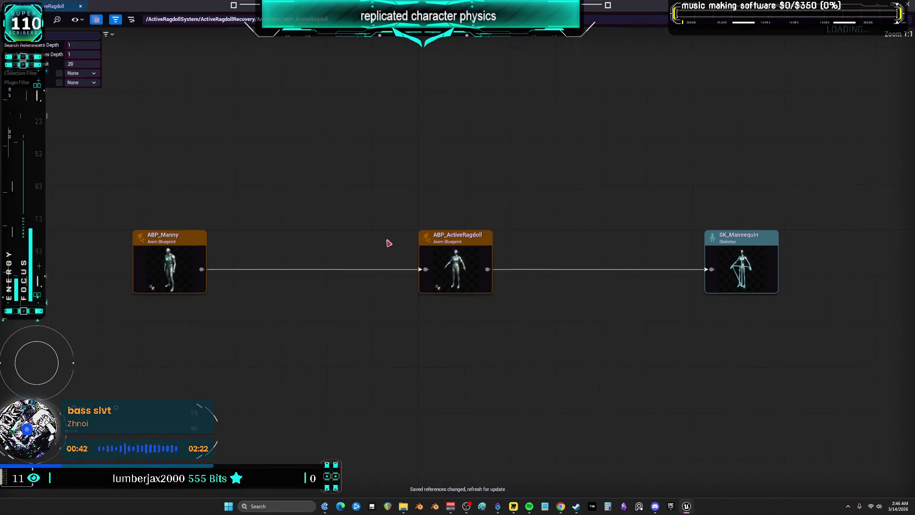
right_click(167, 247)
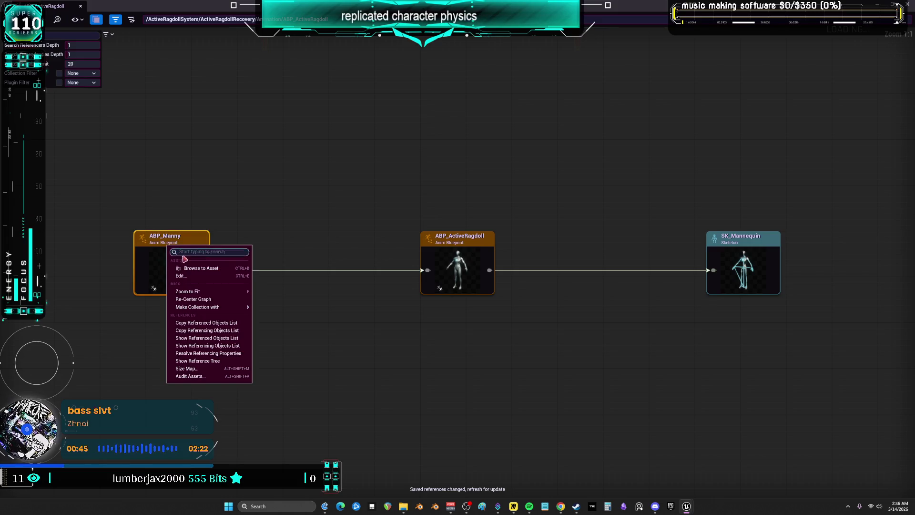
left_click(181, 276)
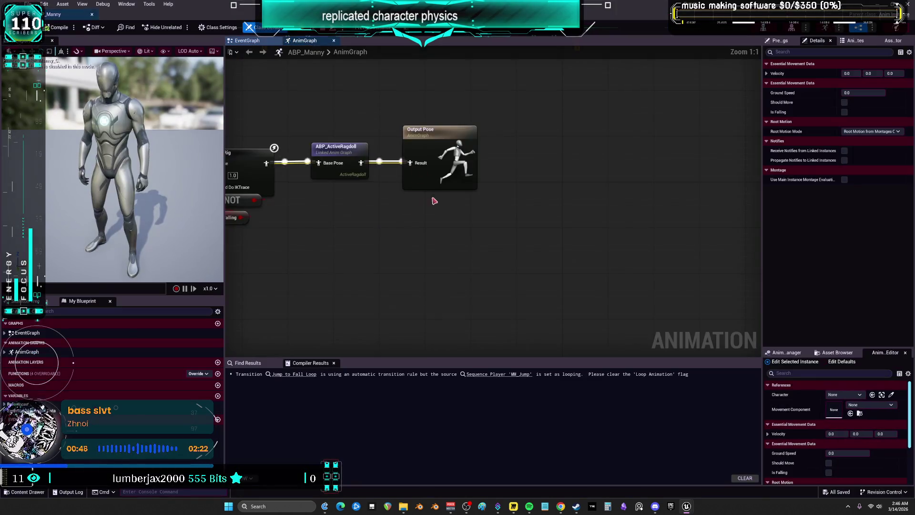
Step: Move ABP_Manny's two Locomotion nodes beside the main pose chain, then close the Reference Viewer
left_click_drag(436, 117, 442, 297)
left_click_drag(440, 158, 482, 236)
mouse_move(427, 135)
left_mouse_down()
mouse_move(584, 149)
mouse_move(528, 131)
mouse_move(437, 176)
mouse_move(464, 169)
mouse_move(582, 218)
mouse_move(530, 163)
mouse_move(457, 195)
mouse_move(521, 169)
mouse_move(474, 177)
mouse_move(486, 243)
mouse_move(487, 229)
mouse_move(451, 180)
left_mouse_up()
mouse_move(505, 164)
left_mouse_down()
mouse_move(341, 92)
mouse_move(345, 228)
mouse_move(336, 250)
left_mouse_up()
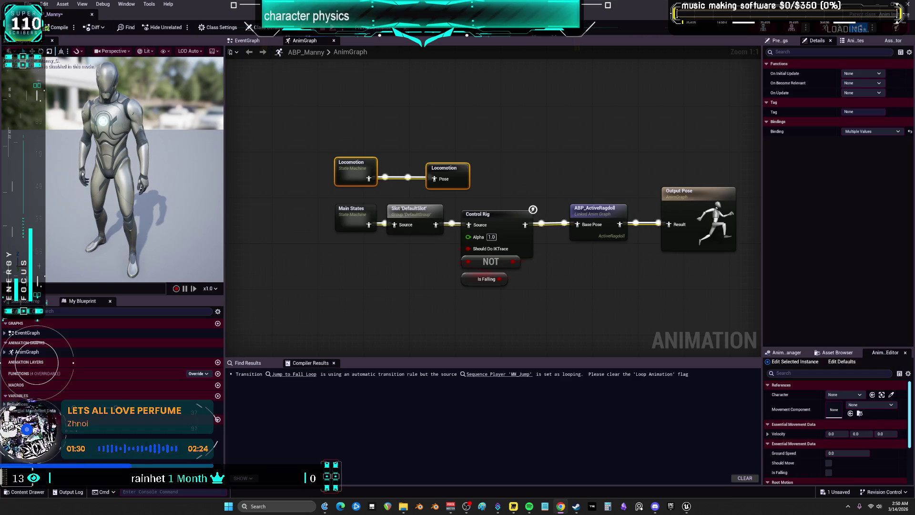
scroll(465, 298, "down", 3)
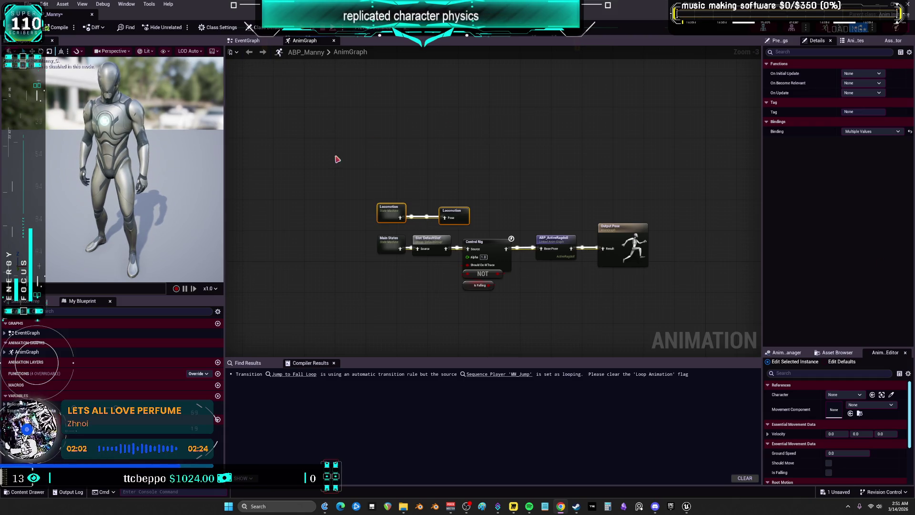
scroll(409, 247, "up", 3)
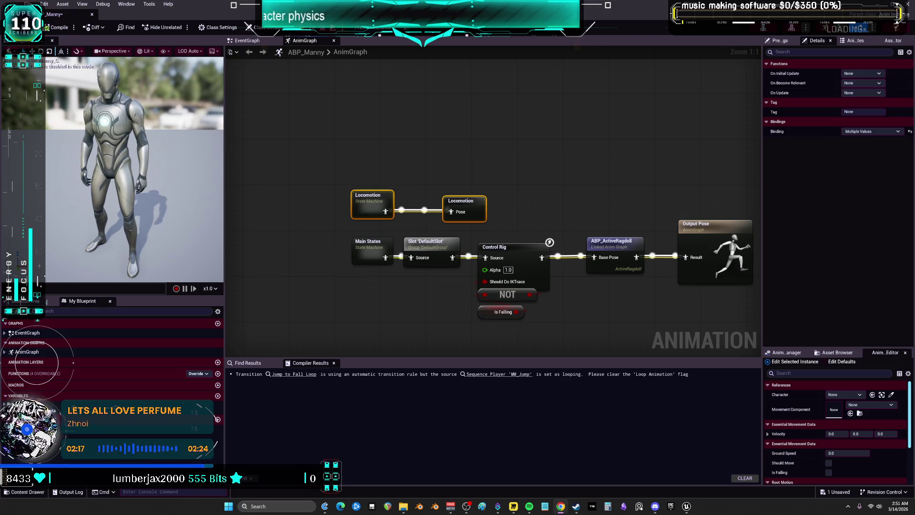
key("alt+Tab")
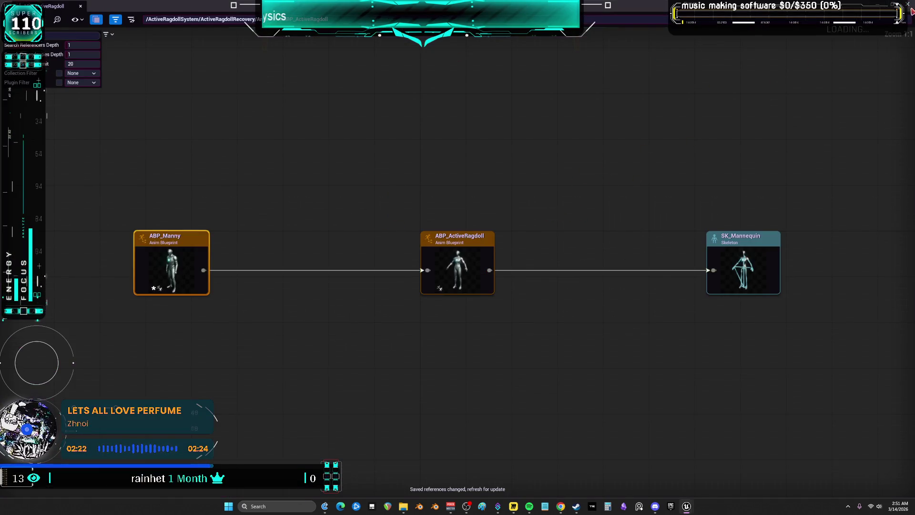
left_click(909, 5)
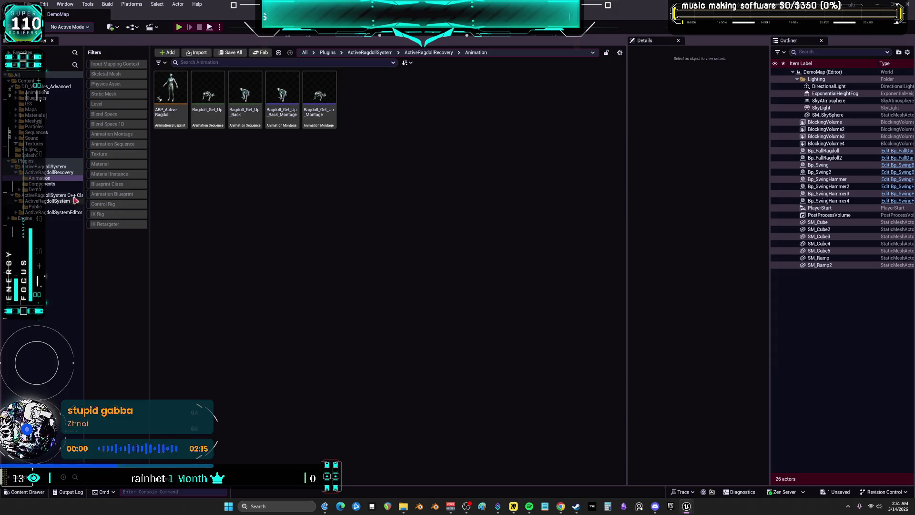
Step: Browse the ragdoll recovery Components, C++ Public and ActiveRagdollSystemEditor folders
left_click(42, 183)
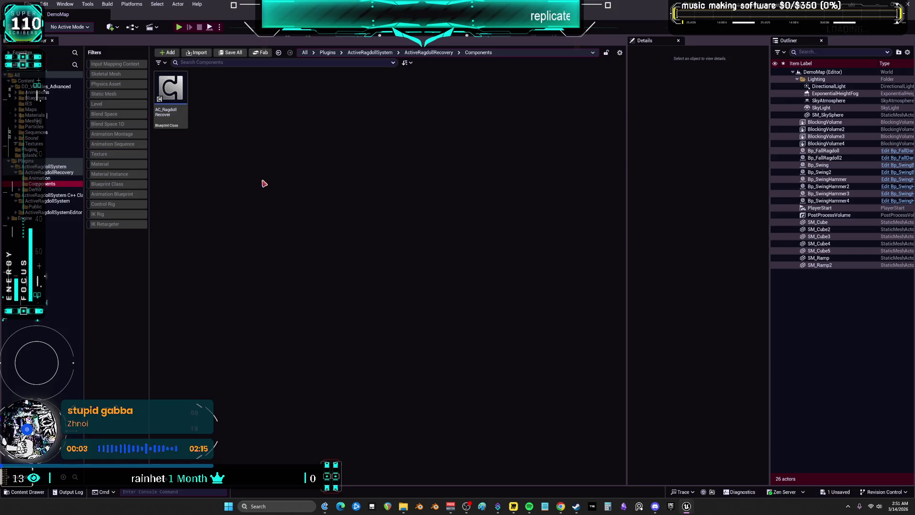
left_click(40, 201)
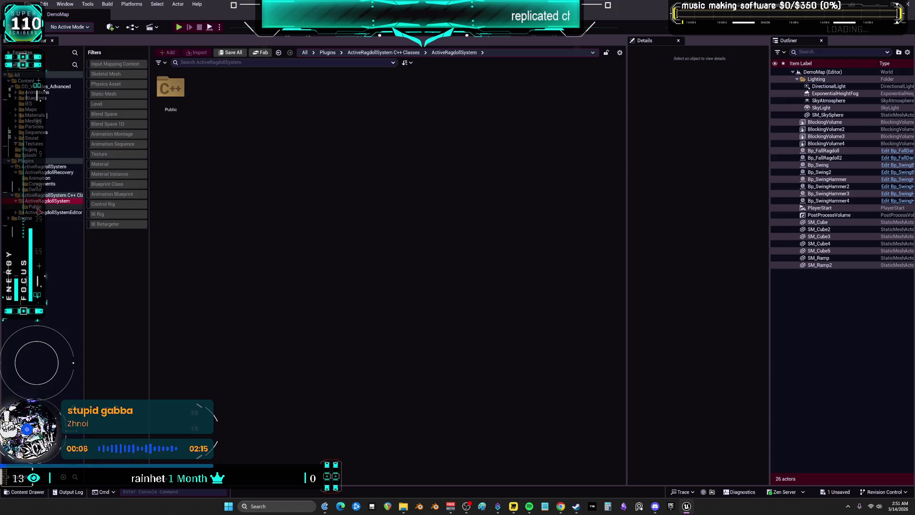
left_click(36, 208)
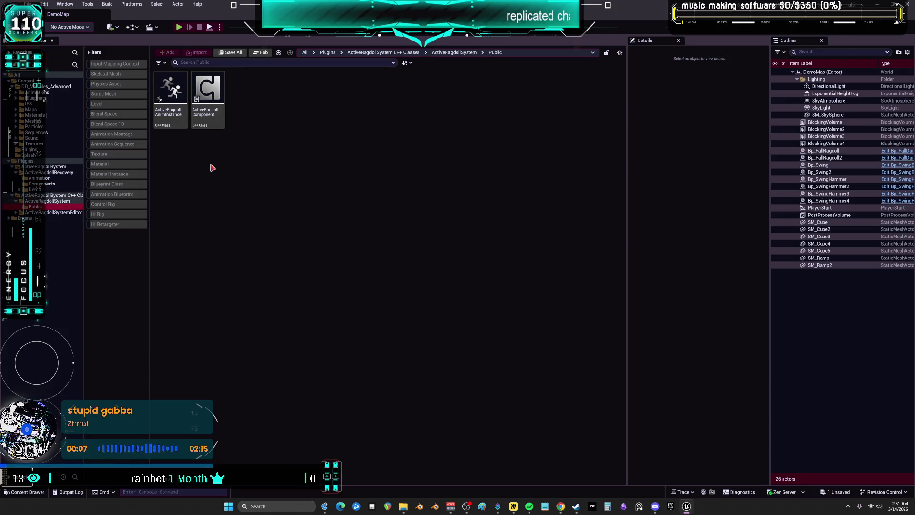
left_click(47, 213)
Step: Open BP_DCAdv_ThirdPChar from DD_Vehicles_Advanced using the Blueprint Class filter
left_click(50, 87)
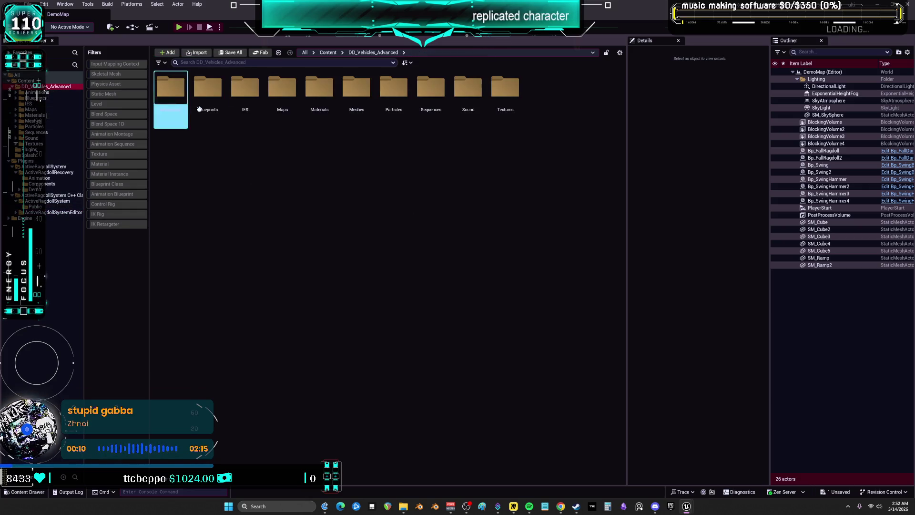
left_click(118, 186)
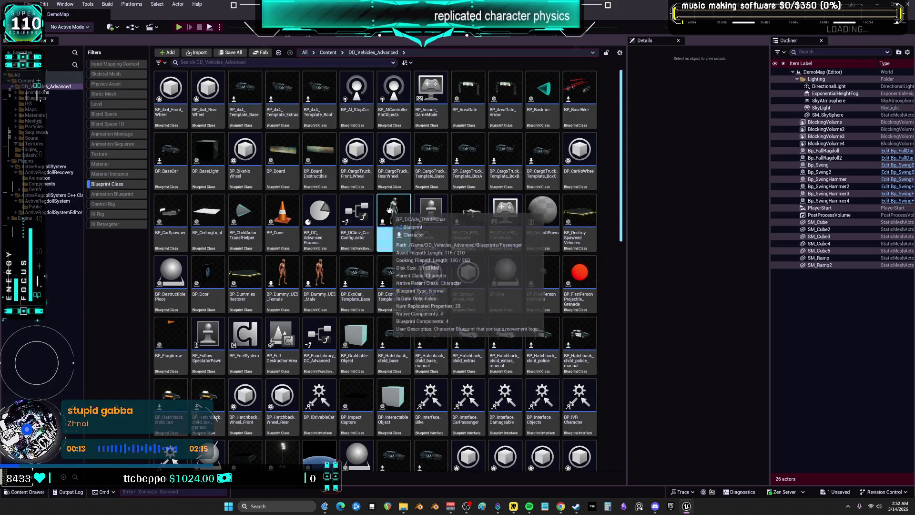
double_click(389, 211)
mouse_move(487, 193)
left_mouse_down()
mouse_move(517, 172)
mouse_move(452, 206)
left_mouse_up()
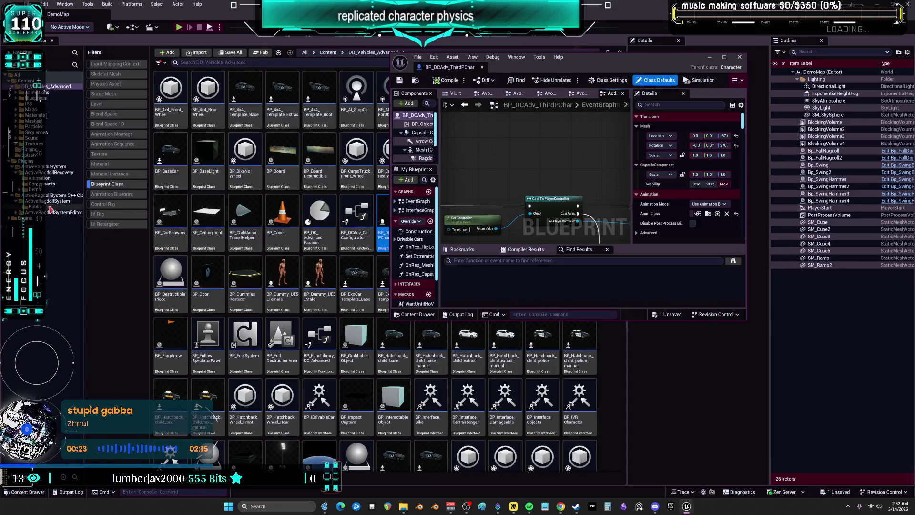
Step: Filter the ActiveRagdollSystem folder to Blueprint Class and open BP_RagdollCharacter
left_click(45, 178)
key("alt+Left")
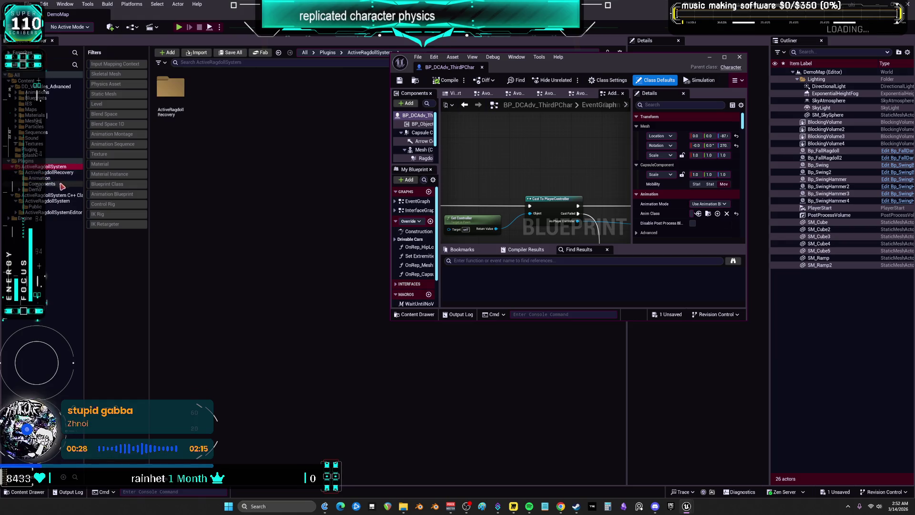
left_click(109, 185)
double_click(244, 100)
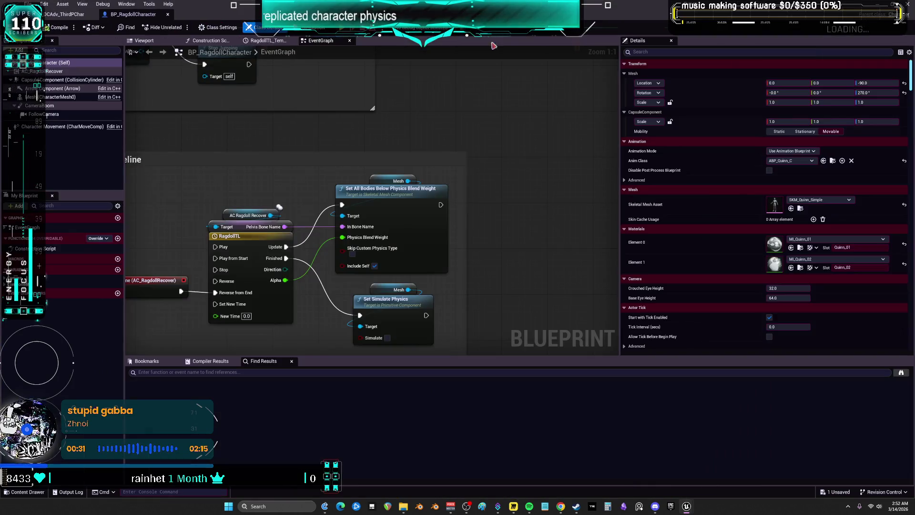
Step: Inspect the Add Input Mapping group and the AC_RagdollRecover component's properties
scroll(280, 207, "down", 5)
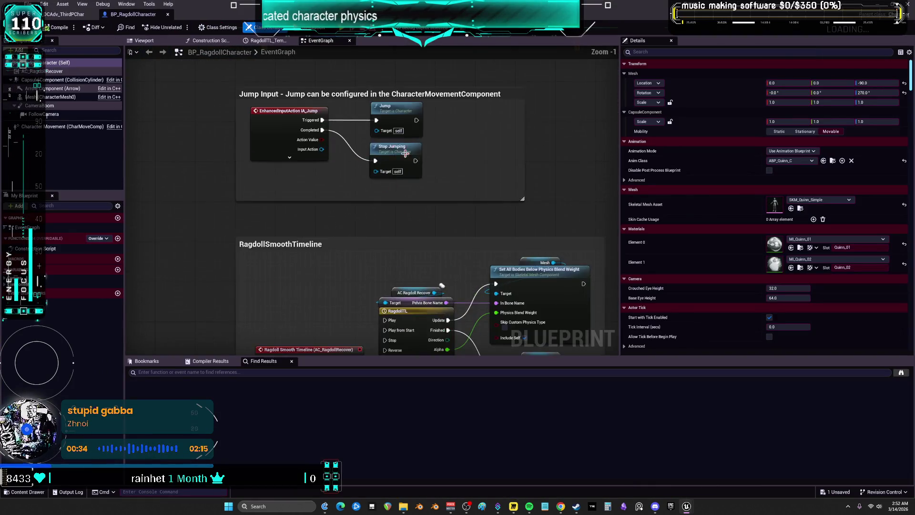
mouse_move(406, 153)
left_mouse_down()
mouse_move(404, 228)
mouse_move(382, 71)
left_mouse_up()
scroll(346, 271, "up", 5)
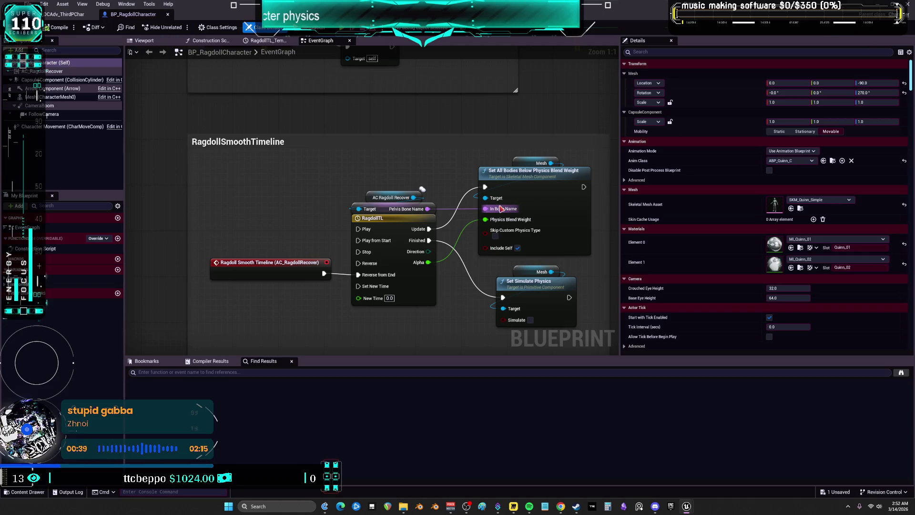
left_click(48, 71)
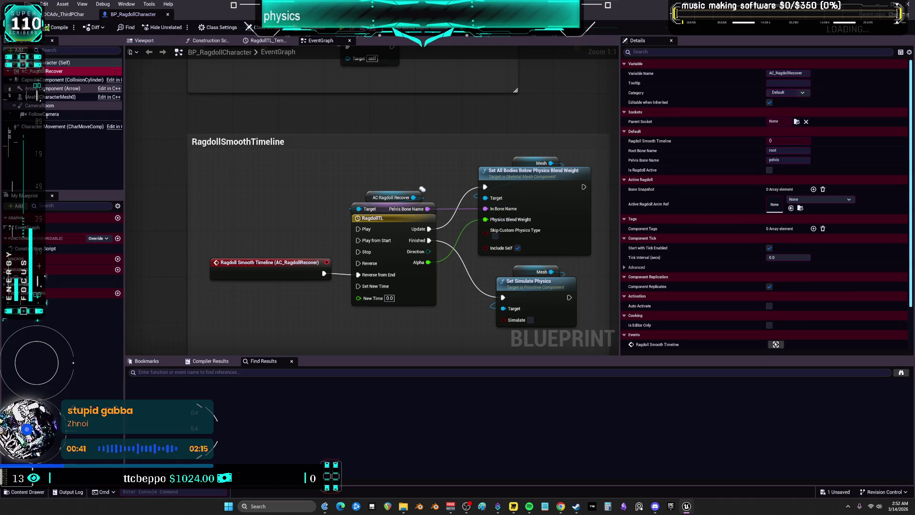
left_click(62, 15)
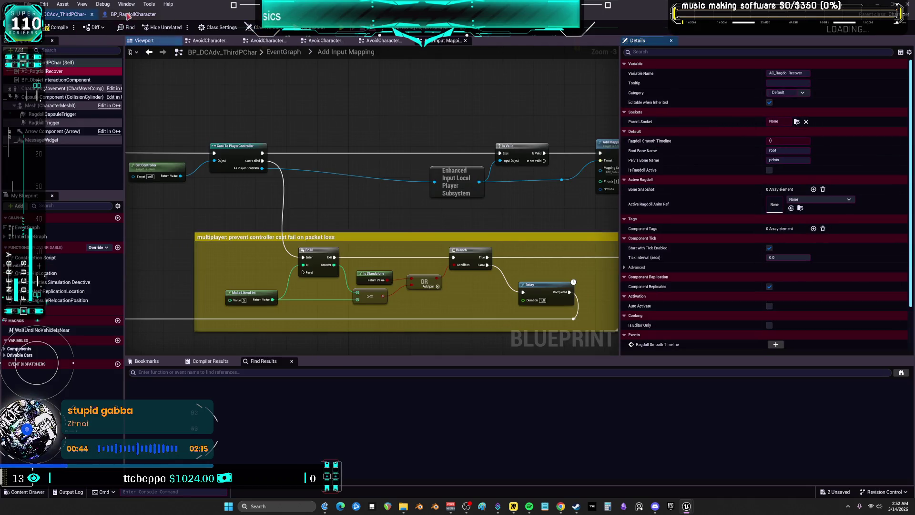
Step: Marquee-select BP_RagdollCharacter's RagdollSmoothTimeline comment group, then return to BP_DCAdv_ThirdPChar
left_click(133, 14)
scroll(293, 146, "down", 4)
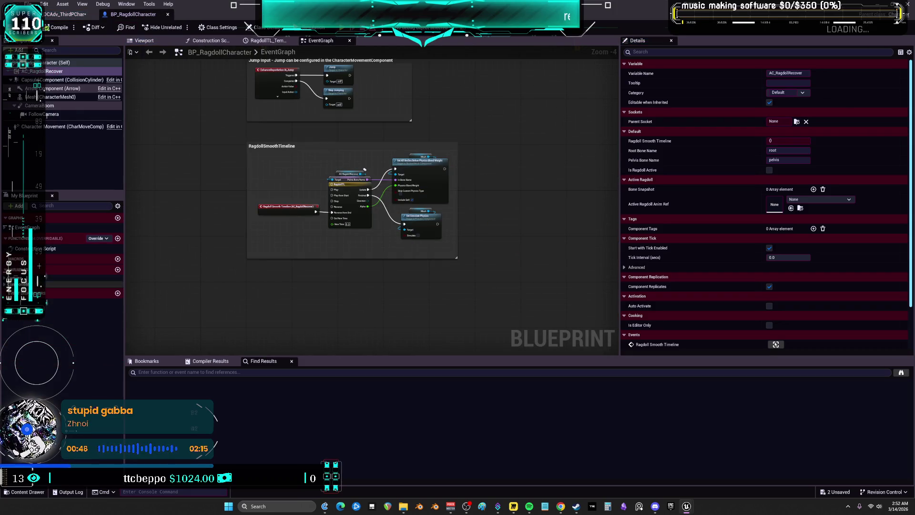
mouse_move(532, 277)
left_mouse_down()
mouse_move(488, 247)
mouse_move(221, 133)
mouse_move(210, 117)
left_mouse_up()
mouse_move(355, 110)
left_mouse_down()
mouse_move(355, 269)
mouse_move(342, 130)
left_mouse_up()
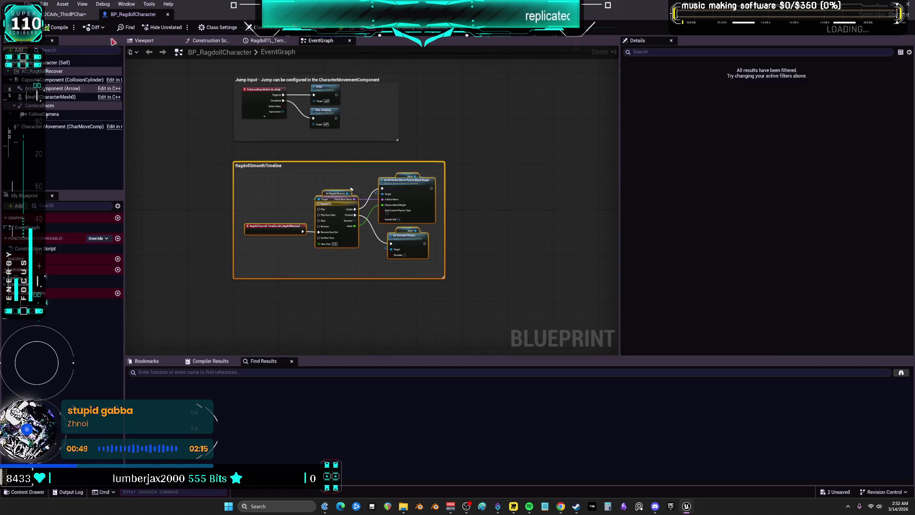
left_click(74, 17)
scroll(424, 268, "down", 5)
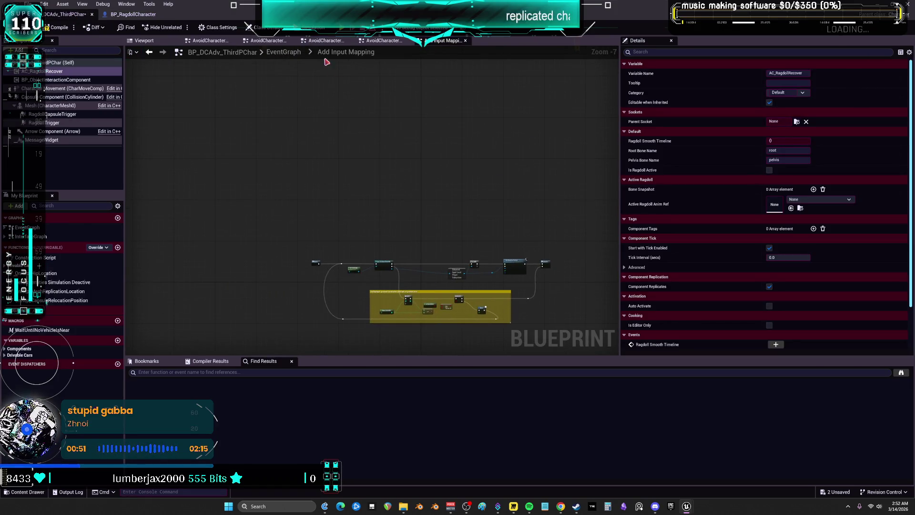
Step: Paste the copied RagdollSmoothTimeline group into BP_DCAdv_ThirdPChar's EventGraph
double_click(26, 227)
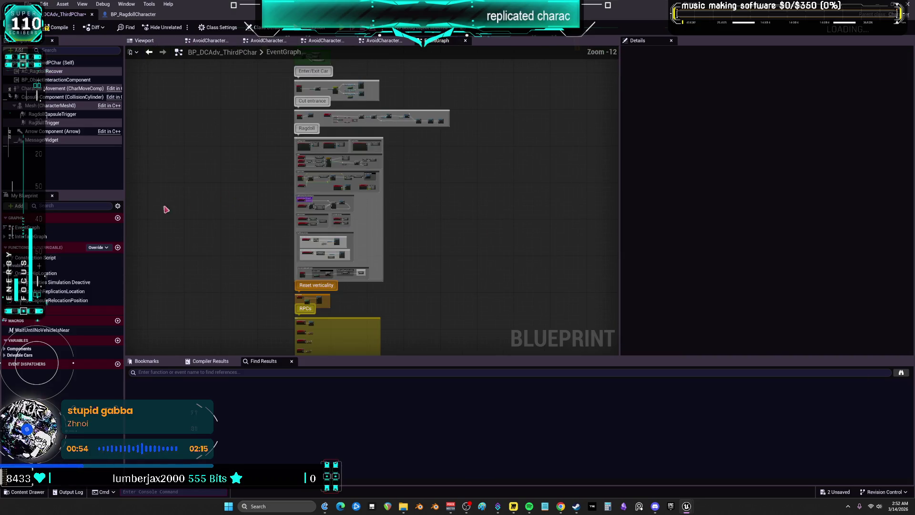
scroll(320, 255, "up", 3)
left_click(367, 151)
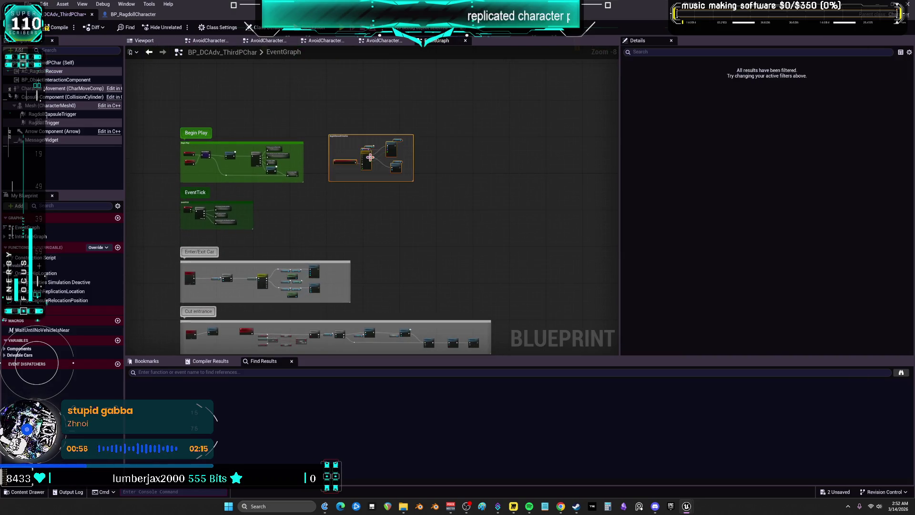
key("Home")
mouse_move(303, 194)
left_mouse_down()
mouse_move(329, 200)
mouse_move(307, 229)
mouse_move(397, 185)
mouse_move(410, 207)
mouse_move(333, 220)
mouse_move(428, 206)
mouse_move(316, 210)
mouse_move(408, 191)
mouse_move(481, 296)
left_mouse_up()
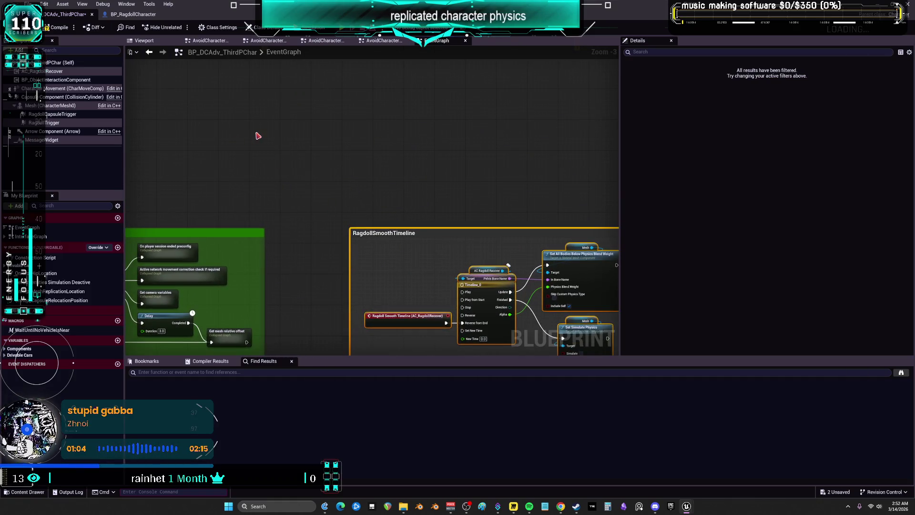
Step: Add a Debug Key 6 event and wire its Pressed output into a new Flip Flop node
right_click(258, 136)
type("debug 6")
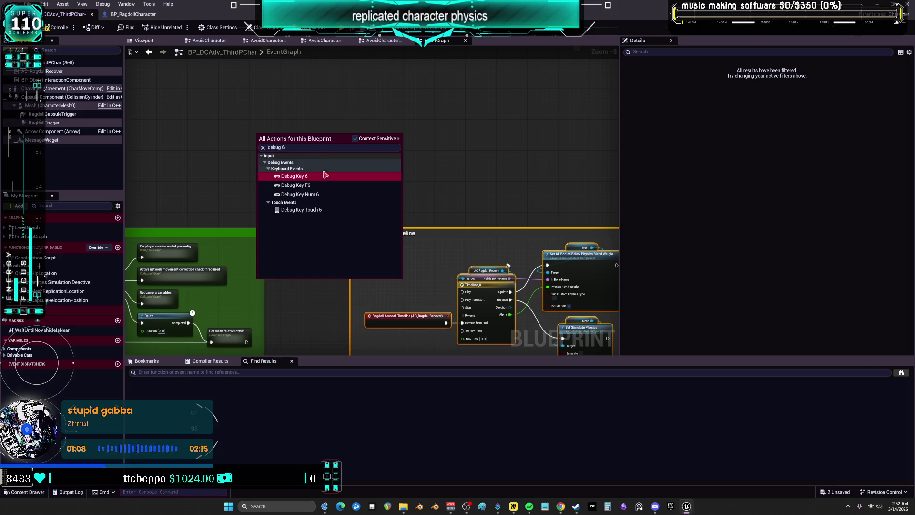
left_click(328, 175)
right_click(310, 149)
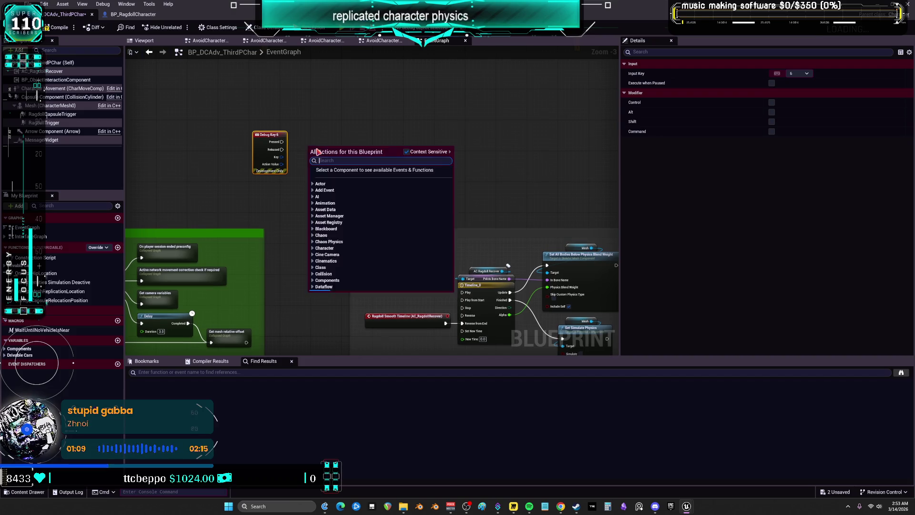
type("flip flo")
key("Return")
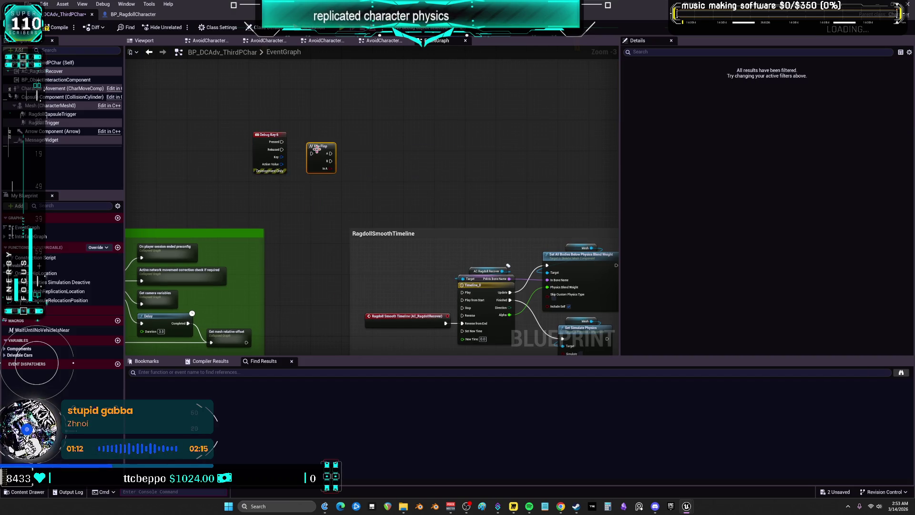
mouse_move(282, 143)
left_mouse_down()
mouse_move(312, 154)
mouse_move(316, 131)
mouse_move(374, 126)
left_mouse_up()
Step: Call Ragdoll Begin from Flip Flop A and start a new wire from output B
type("ragdoll")
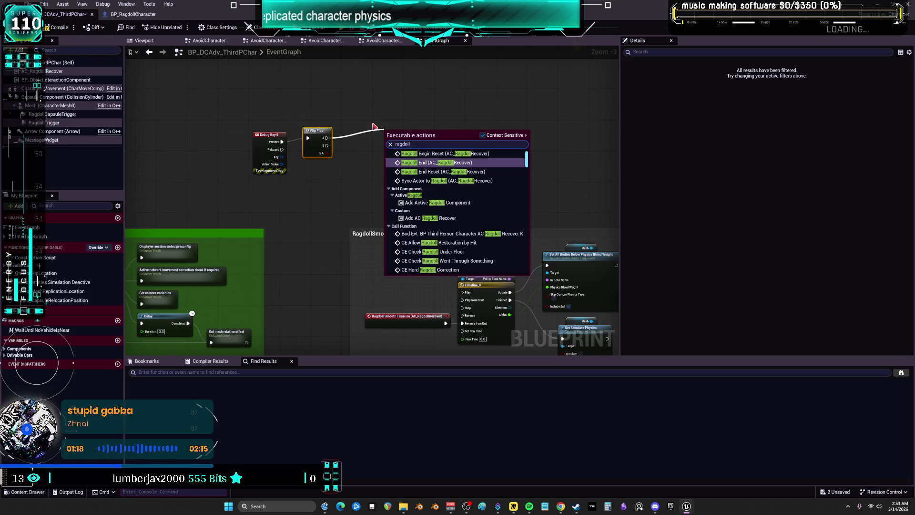
scroll(484, 196, "up", 3)
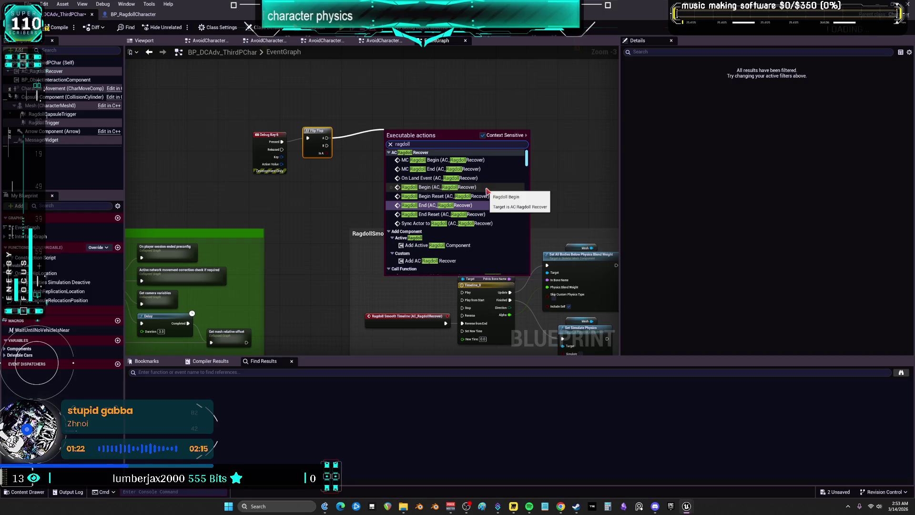
left_click(477, 187)
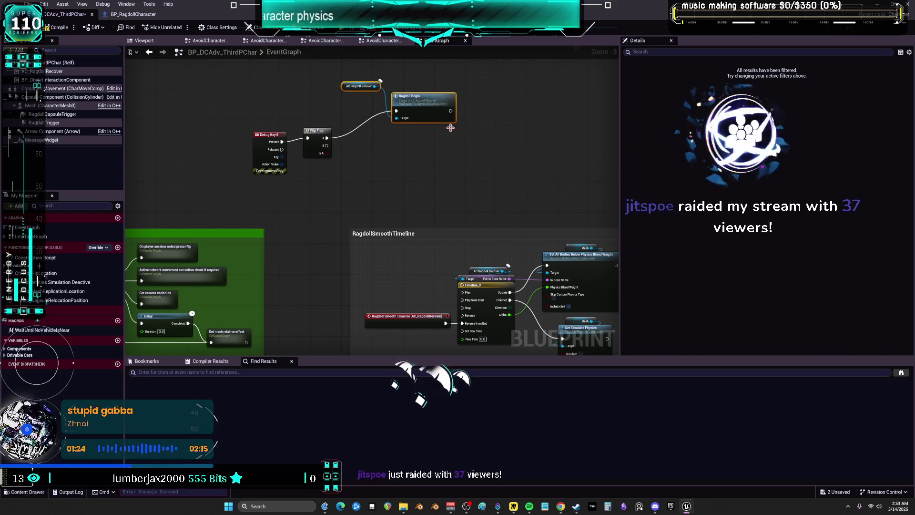
left_click_drag(329, 149, 385, 163)
type("rad")
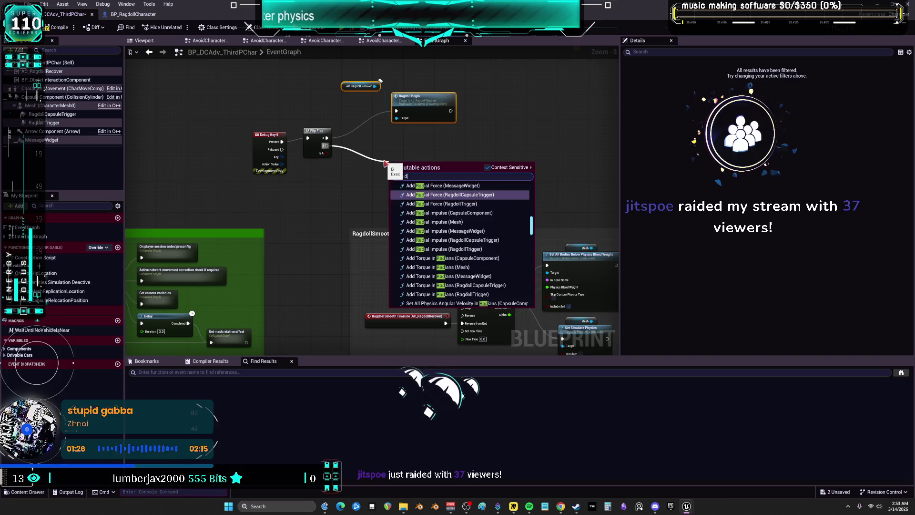
type("doll")
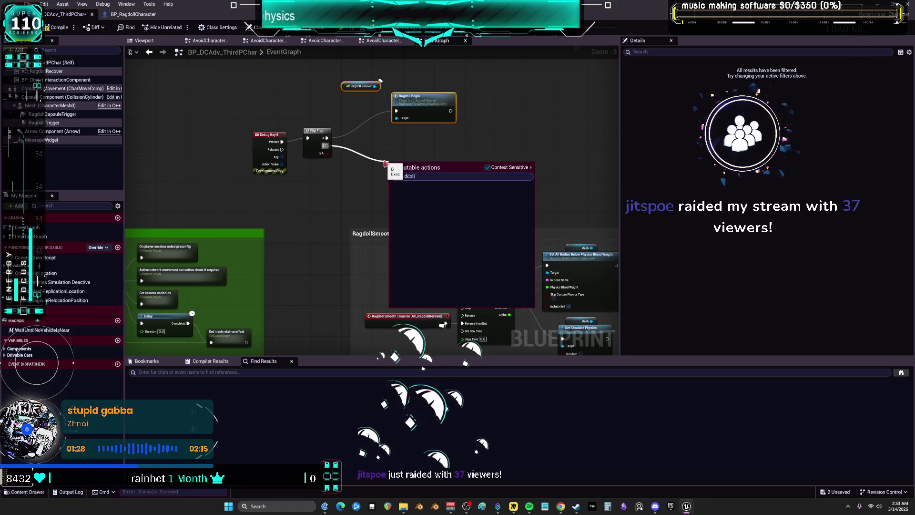
Step: Retype the action search as 'ragdoll end', browse the results, then cancel with Escape
key("BackSpace")
key("BackSpace")
key("BackSpace")
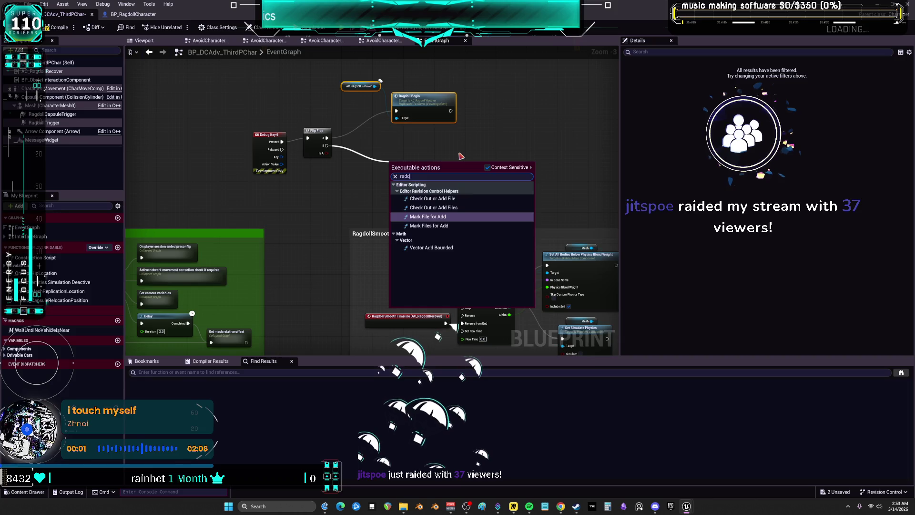
type("godl")
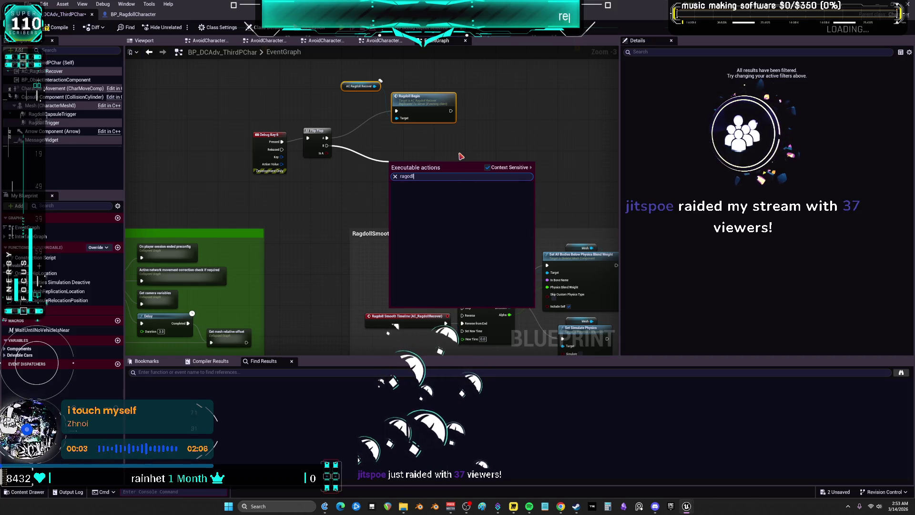
key("BackSpace")
key("BackSpace")
key("BackSpace")
type("doll")
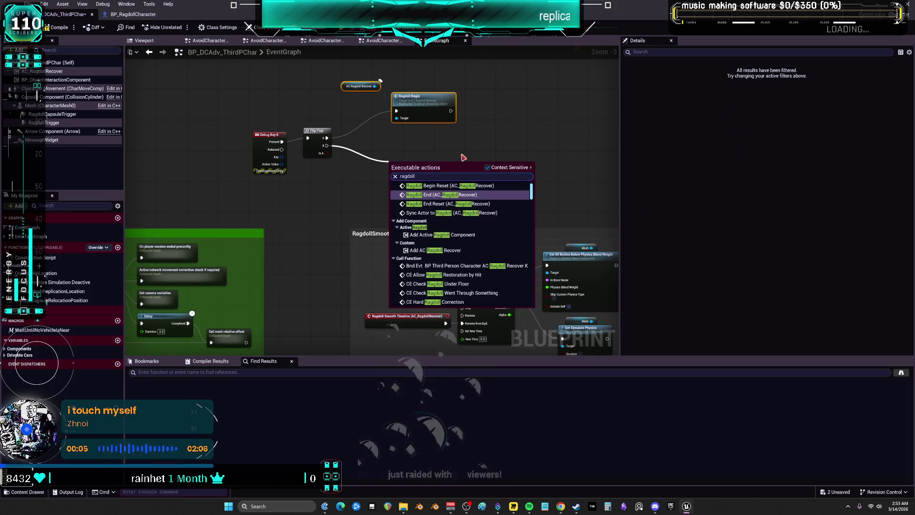
type(" end")
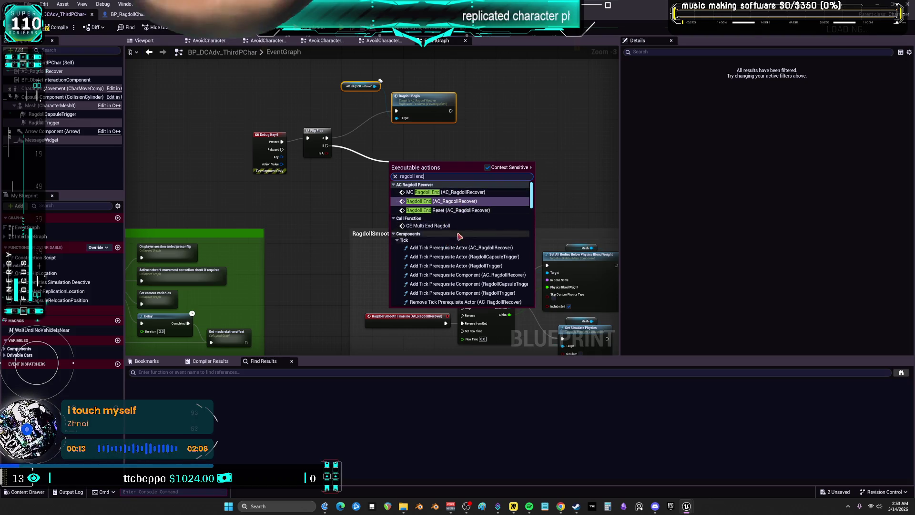
scroll(467, 232, "down", 3)
scroll(467, 232, "down", 10)
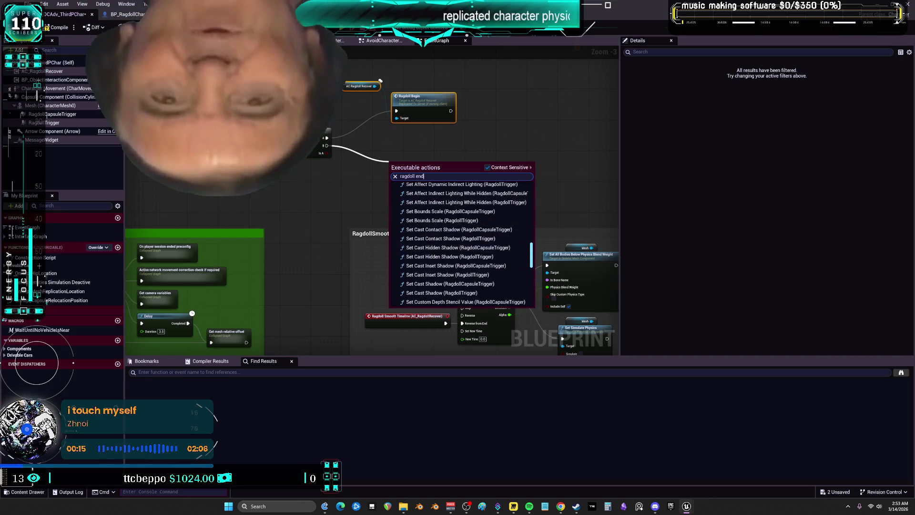
key("Escape")
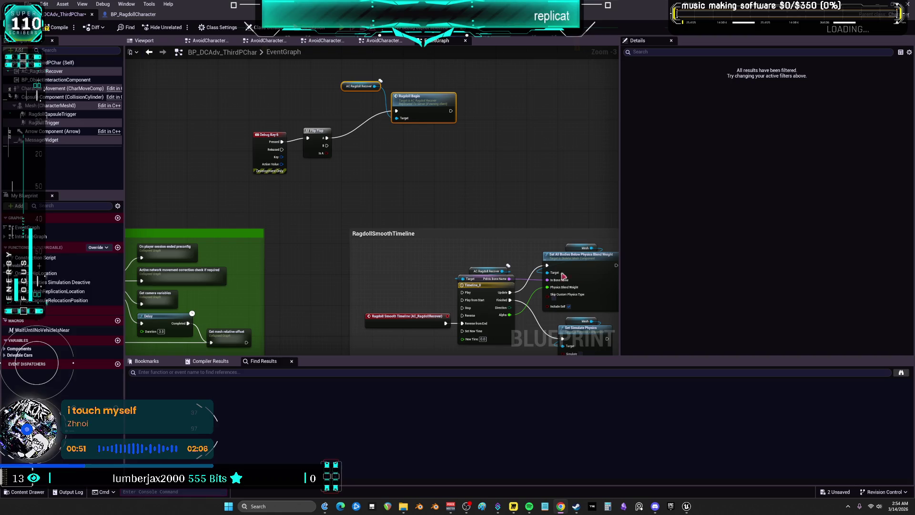
mouse_move(452, 240)
left_mouse_down()
mouse_move(359, 226)
mouse_move(539, 253)
mouse_move(398, 194)
mouse_move(369, 214)
mouse_move(566, 251)
mouse_move(420, 221)
mouse_move(510, 218)
mouse_move(457, 213)
mouse_move(487, 203)
mouse_move(528, 231)
mouse_move(500, 211)
mouse_move(429, 236)
mouse_move(438, 226)
mouse_move(463, 235)
left_mouse_up()
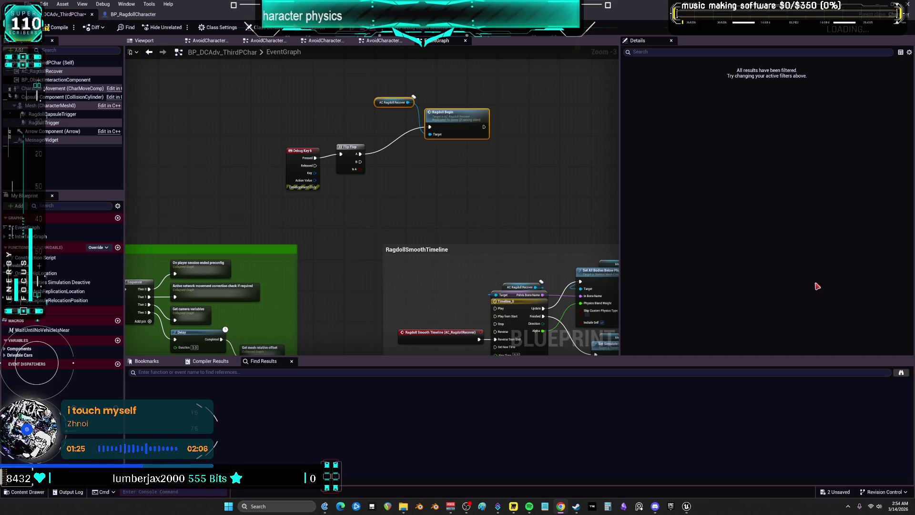
Step: Add a Ragdoll End call on AC Ragdoll Recover fed by Flip Flop B, and compile
scroll(410, 155, "up", 3)
left_click_drag(411, 75, 403, 164)
type("ragdoll")
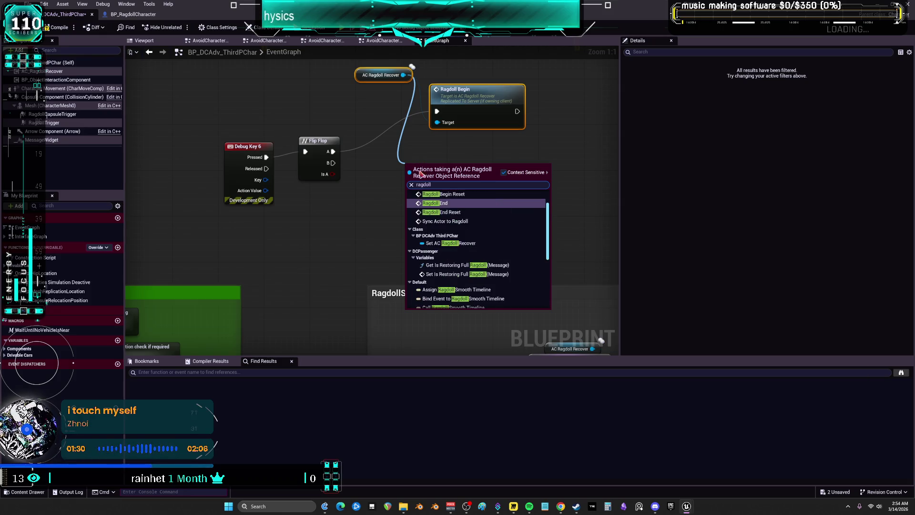
left_click(451, 203)
left_click_drag(333, 163, 408, 187)
left_click(70, 28)
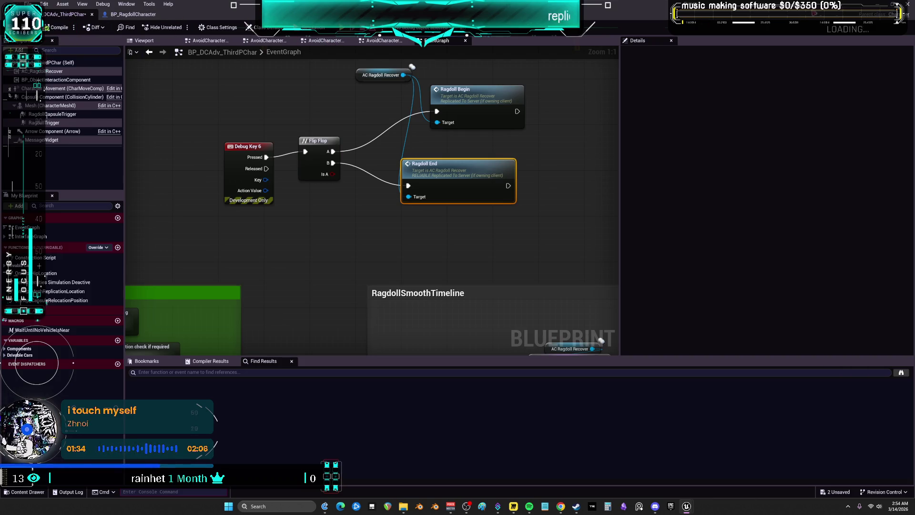
key("ctrl+b")
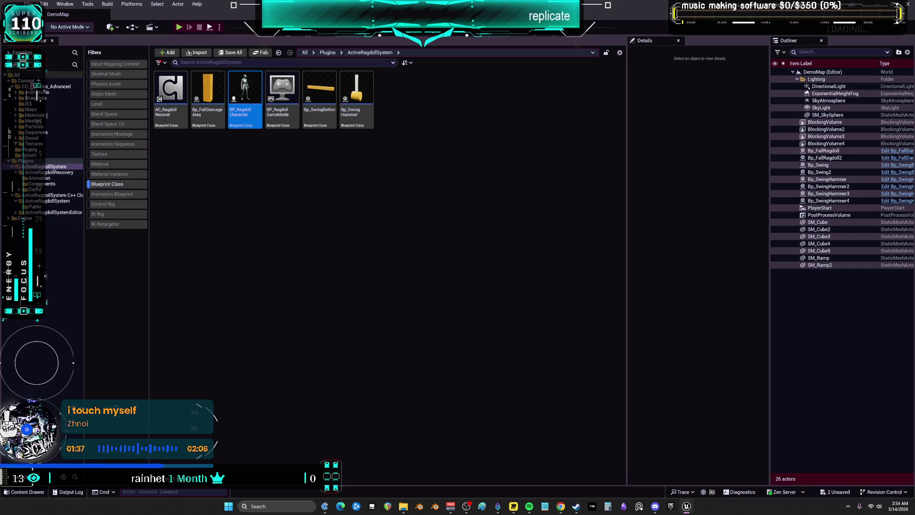
Step: Open DemoMap_Multiplayer from Content > DD_Vehicles_Advanced > Maps using the Level filter
left_click(28, 81)
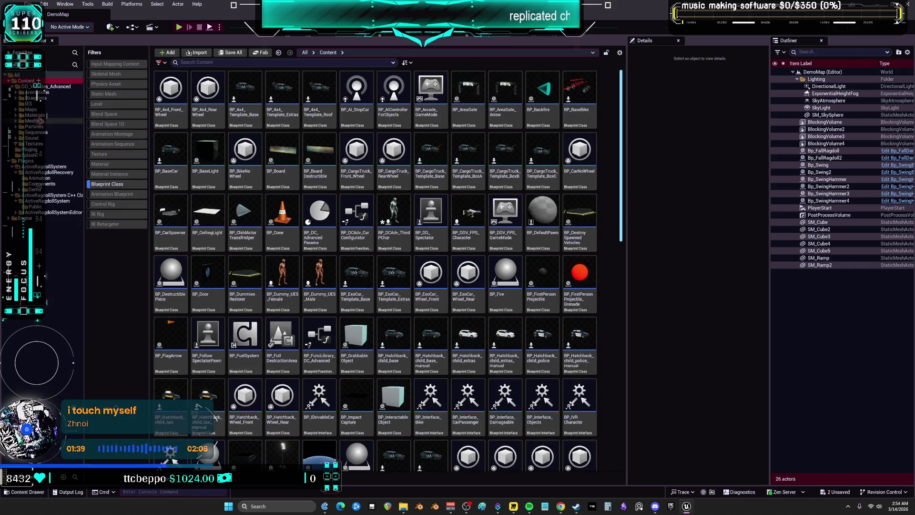
left_click(33, 109)
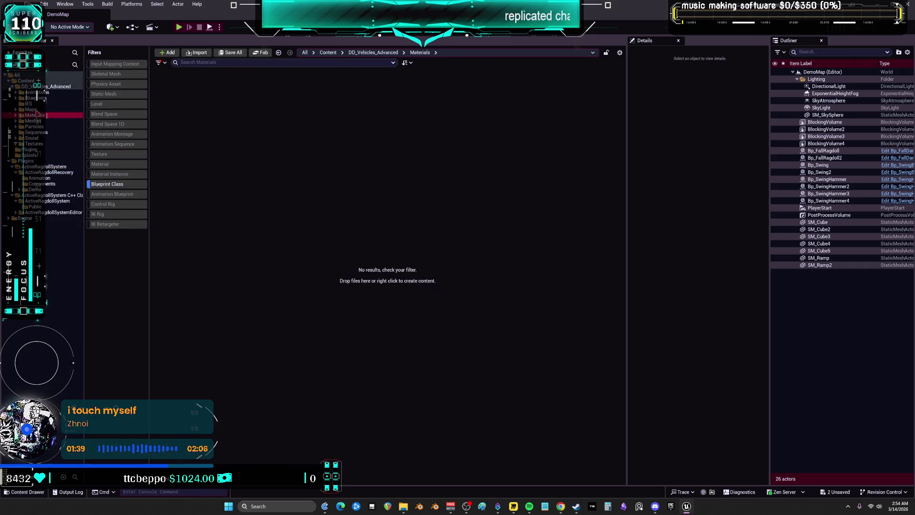
left_click(114, 104)
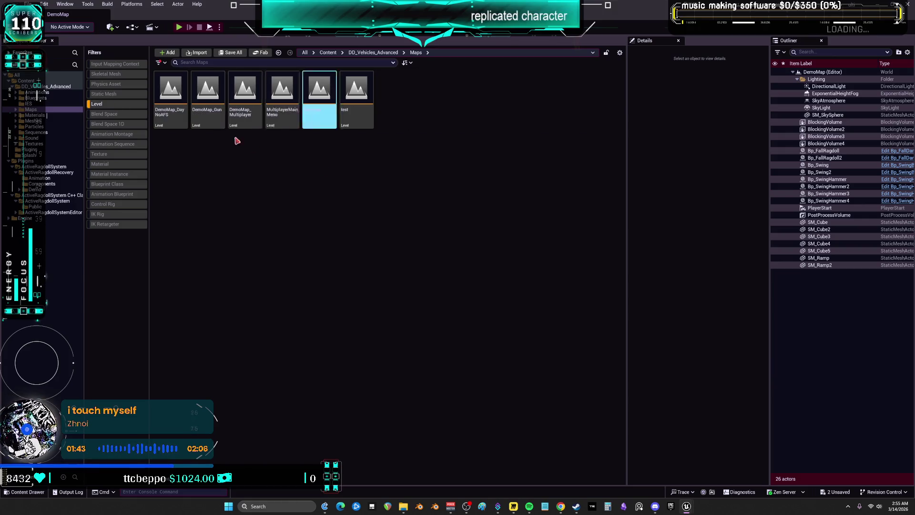
double_click(245, 103)
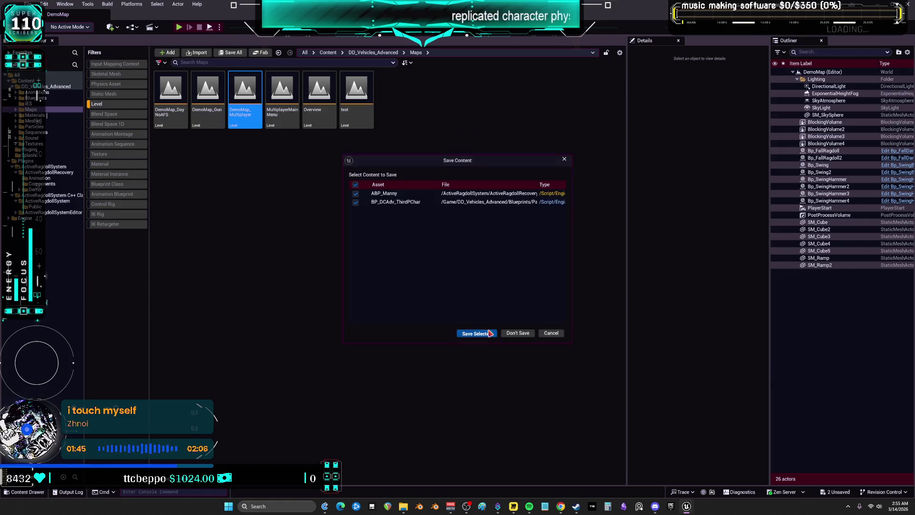
Step: Save the modified assets, skipping BP_DCAdv_ThirdPChar after its save fails
left_click(487, 329)
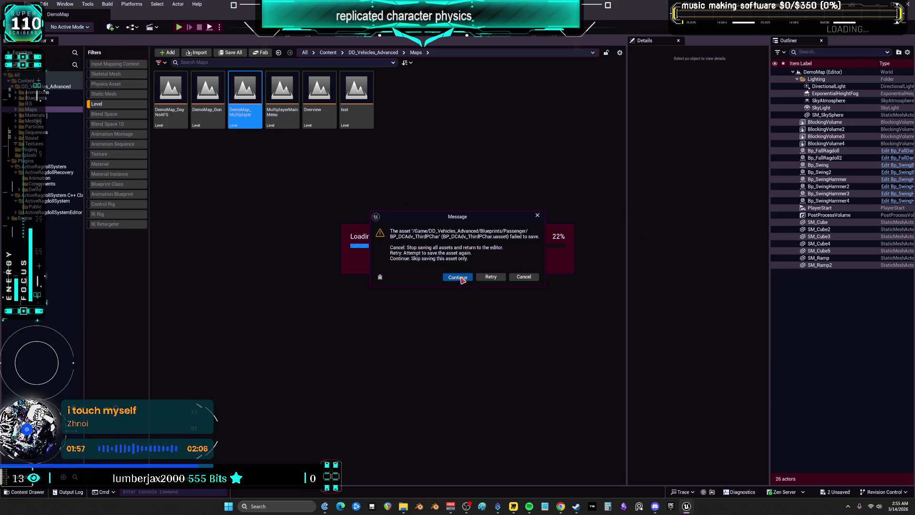
left_click(461, 278)
left_click(534, 266)
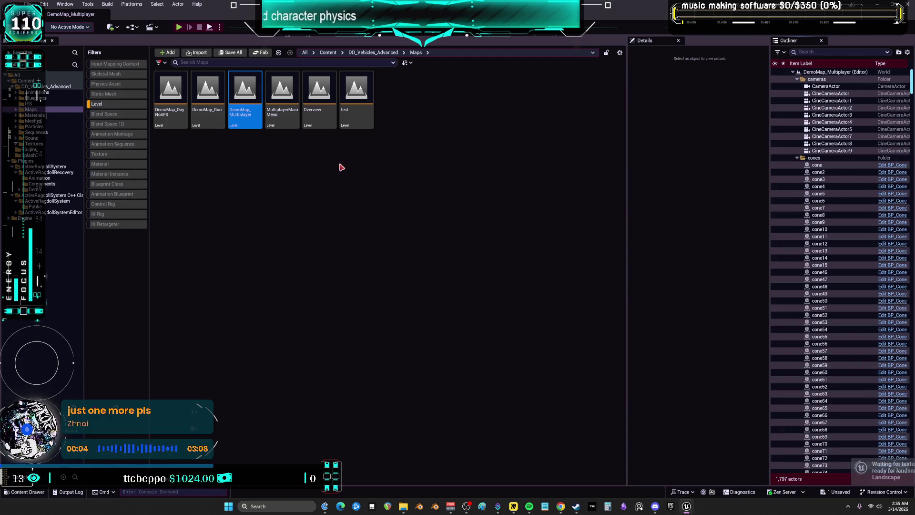
Step: Set the Play options to 2 players with Net Mode Play As Listen Server
left_click(71, 6)
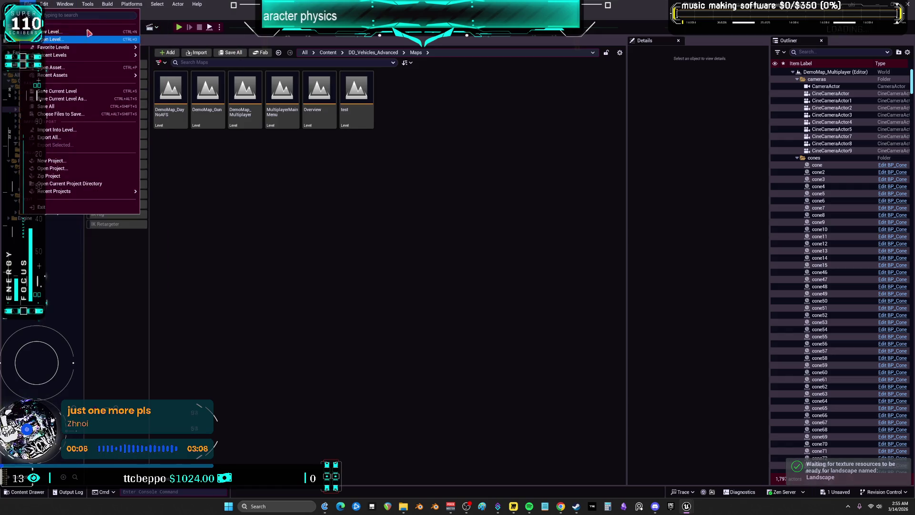
left_click(139, 29)
left_click(139, 30)
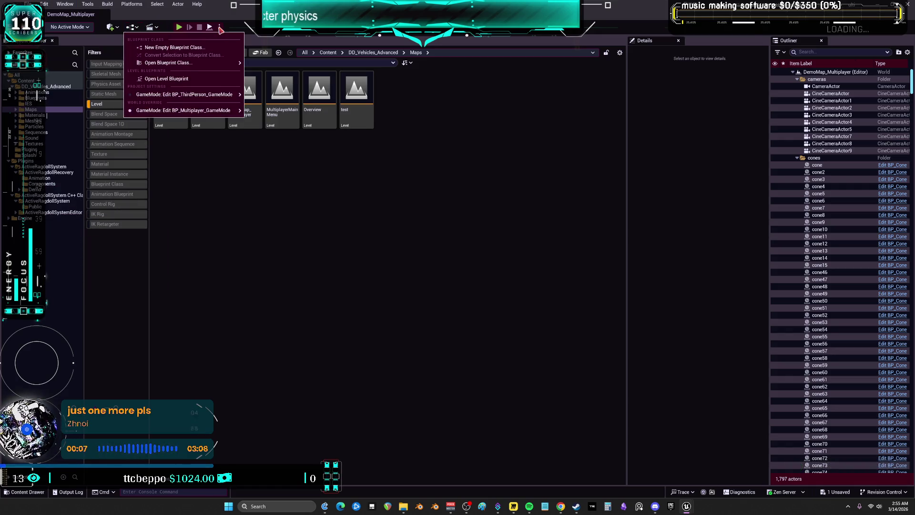
left_click(220, 27)
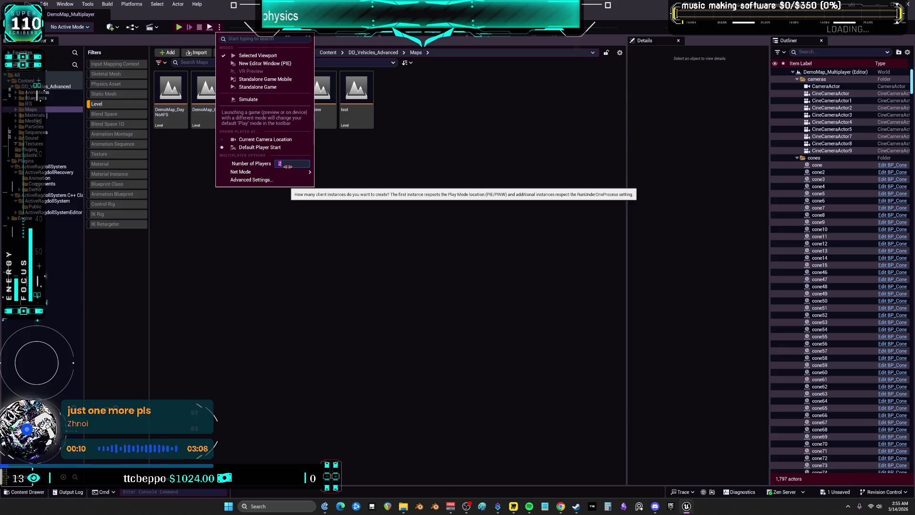
mouse_move(294, 173)
left_click(348, 184)
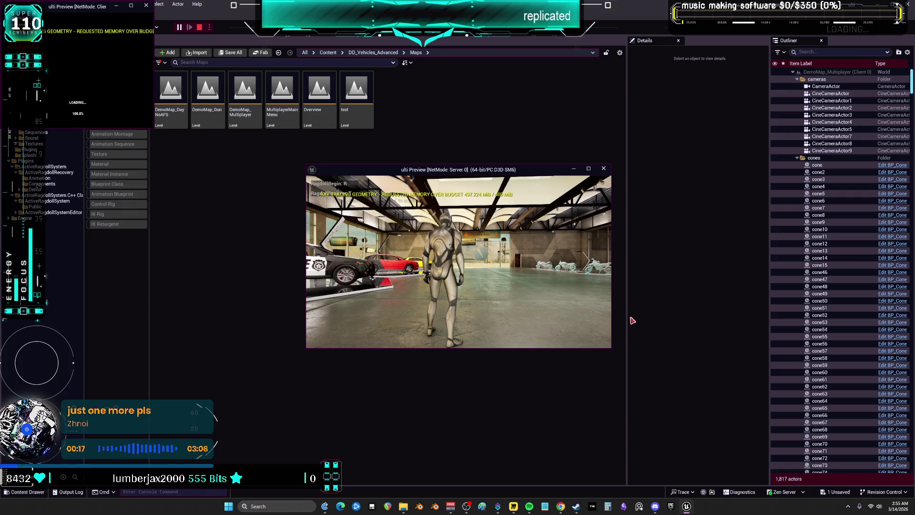
Step: Arrange the server and client preview windows side by side, enlarging the client window
left_click_drag(542, 171, 753, 123)
left_click_drag(81, 6, 165, 92)
mouse_move(236, 212)
left_mouse_down()
mouse_move(449, 306)
mouse_move(479, 311)
left_mouse_up()
Step: Run both characters, ragdoll the server character, stop play, and clear the level filter
key("w")
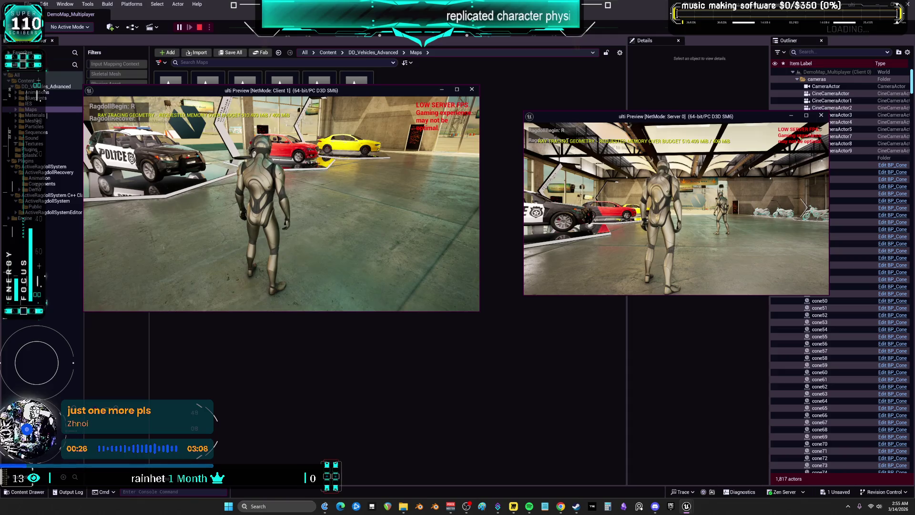
key("w")
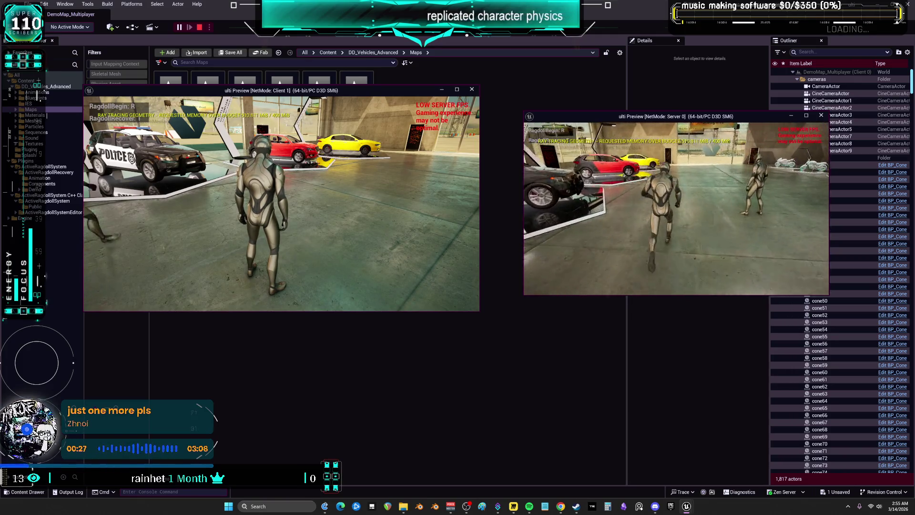
key("r")
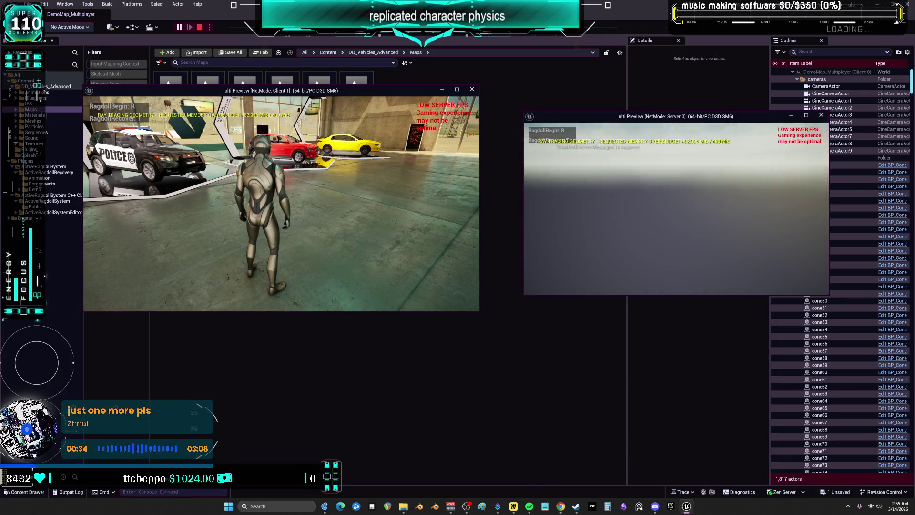
key("Escape")
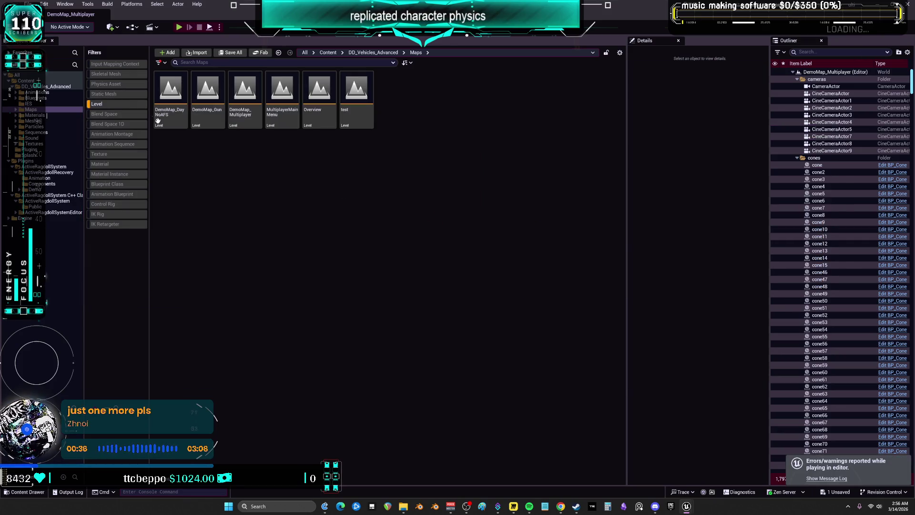
left_click(111, 104)
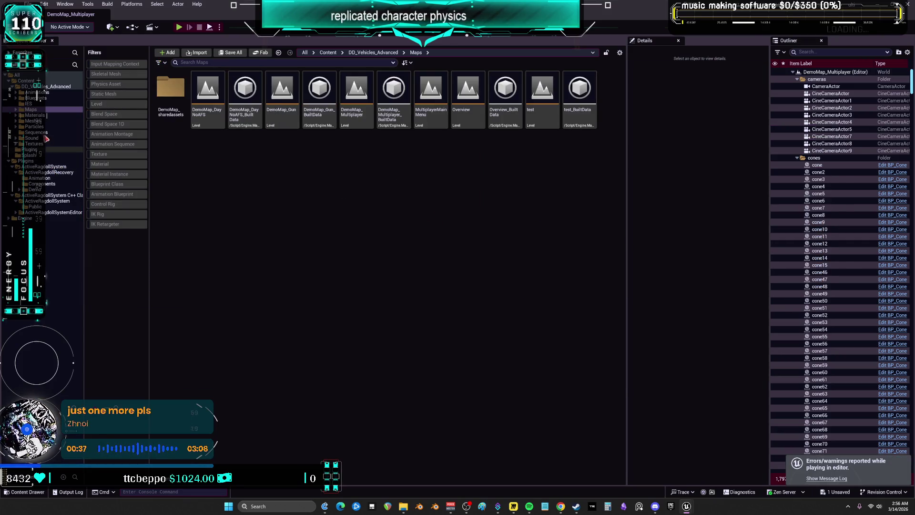
Step: Open BP_DCAdv_ThirdPChar from the Blueprints folder, filtered to Blueprint classes only
left_click(41, 98)
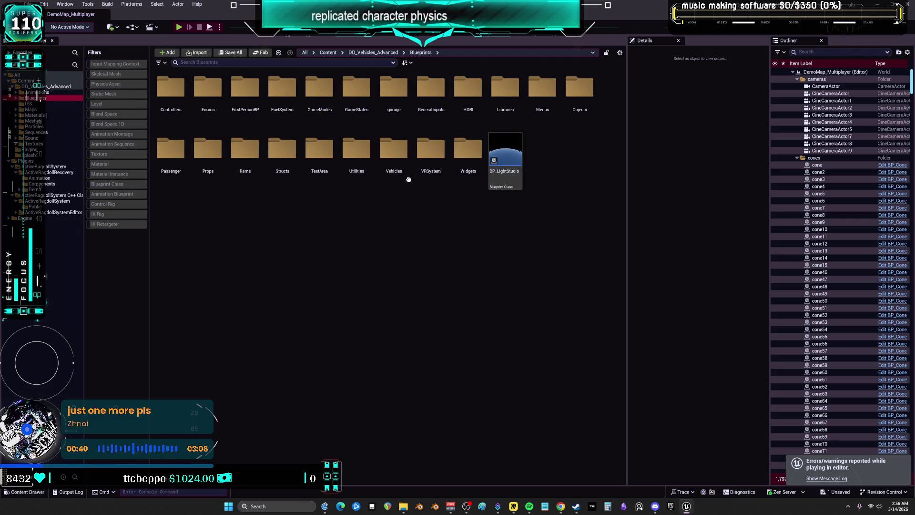
left_click(116, 184)
left_click(398, 212)
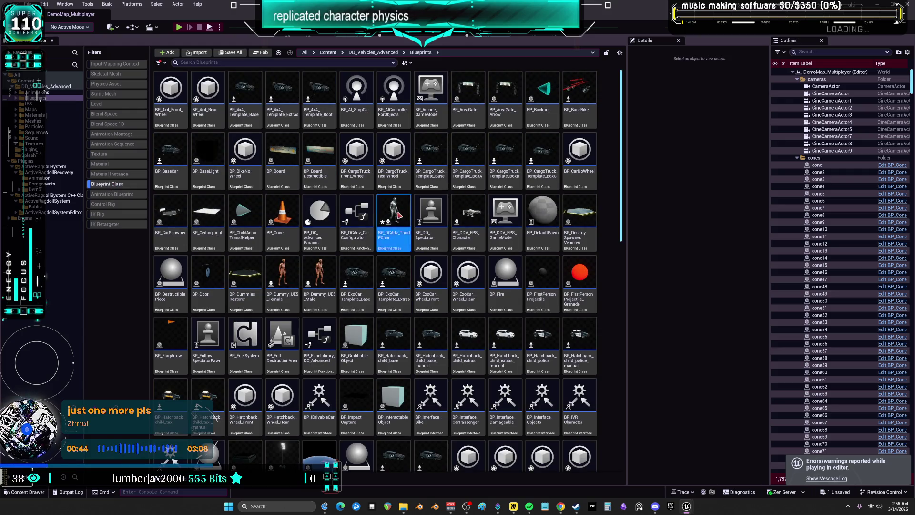
double_click(397, 211)
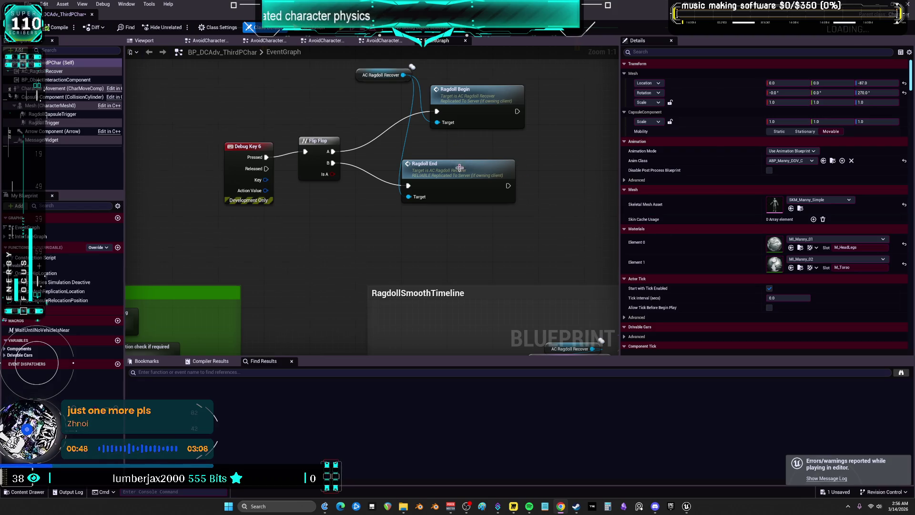
Step: Inspect the Check network movement correction collapsed graph in the EventGraph
scroll(459, 165, "down", 3)
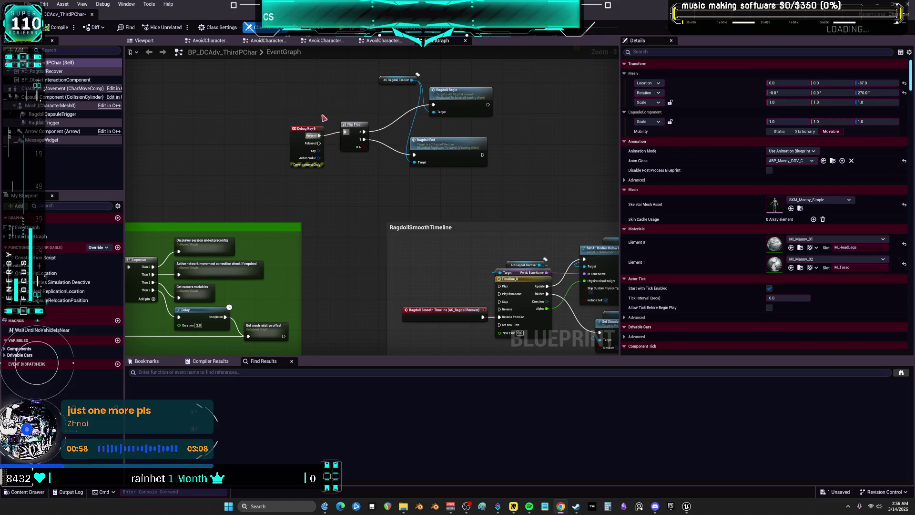
scroll(377, 191, "up", 3)
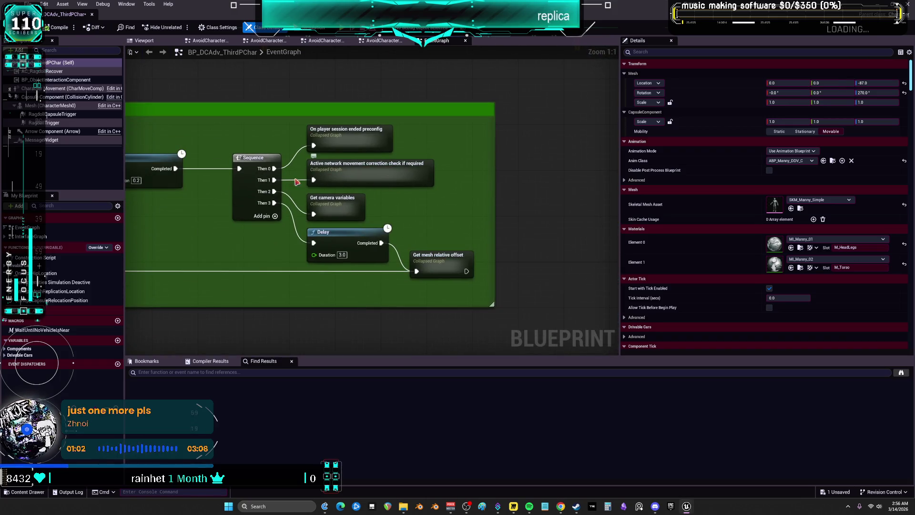
mouse_move(288, 165)
left_mouse_down()
mouse_move(555, 221)
mouse_move(549, 231)
mouse_move(319, 222)
mouse_move(360, 184)
mouse_move(334, 220)
mouse_move(398, 195)
left_mouse_up()
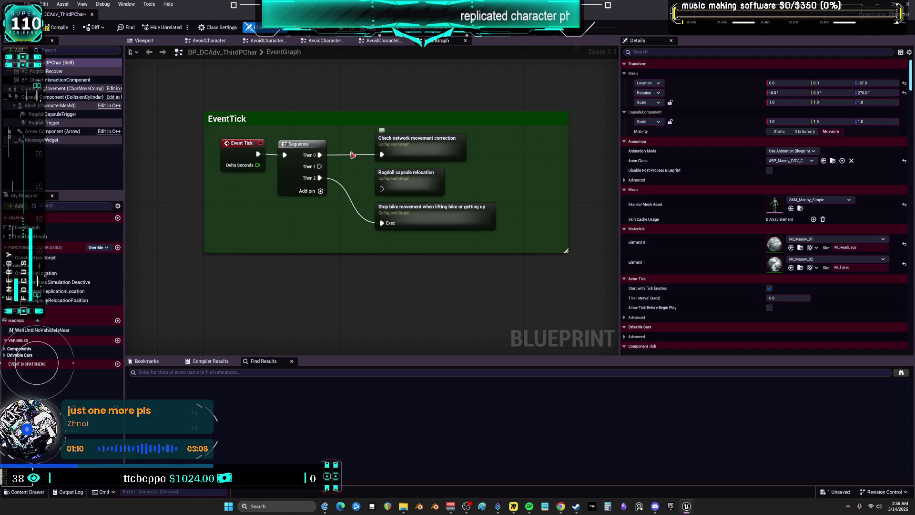
double_click(412, 142)
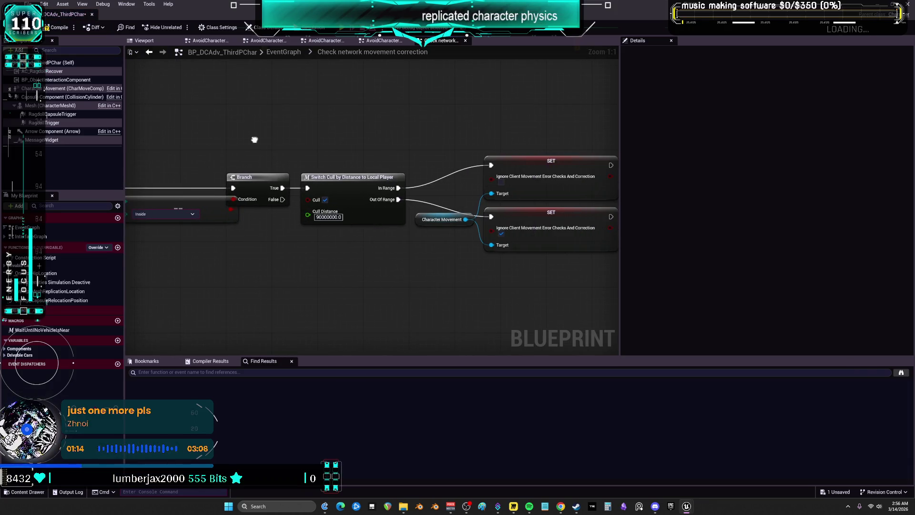
left_click(150, 53)
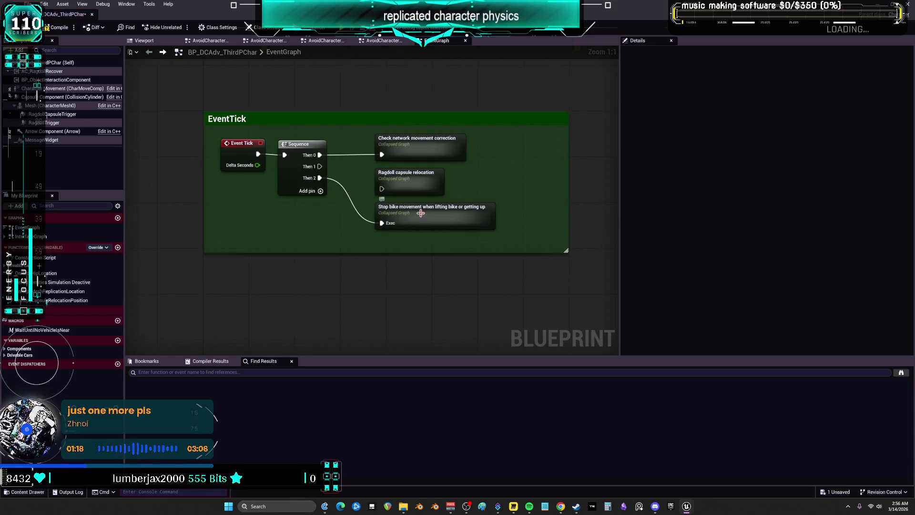
Step: Inspect the collapsed graph that stops bike movement, then return to the EventGraph
double_click(421, 213)
scroll(336, 62, "down", 3)
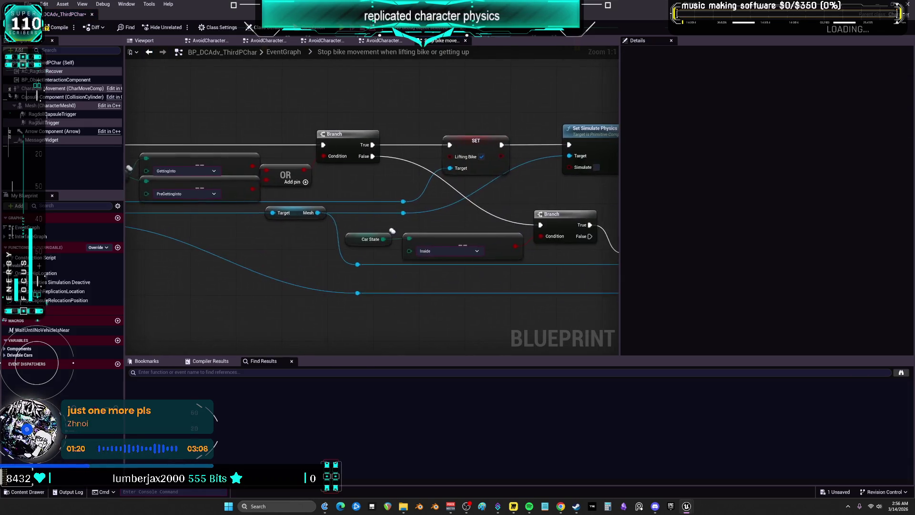
scroll(350, 83, "up", 3)
left_click(150, 53)
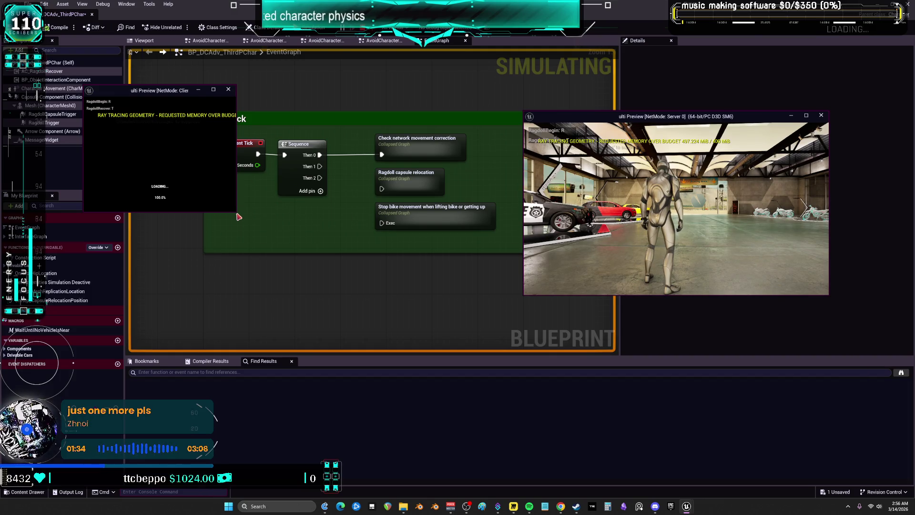
Step: Enlarge the client preview window, then stop the multiplayer session
left_click_drag(236, 213, 495, 305)
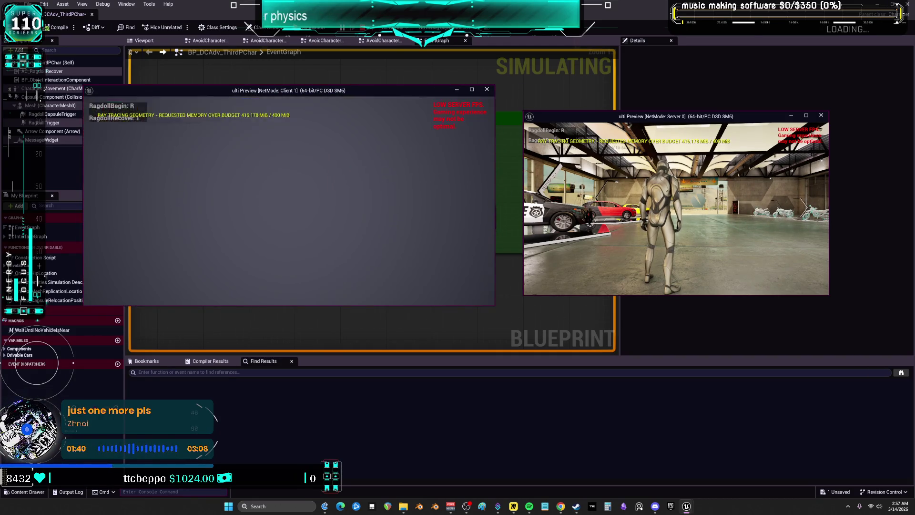
key("Escape")
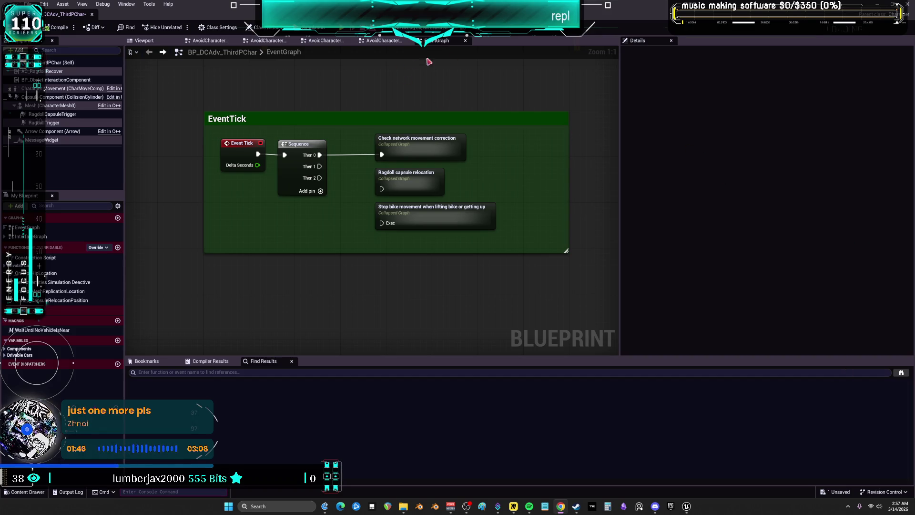
Step: Select the BP_DCAdv_ThirdPChar asset and cycle editor windows back to DemoMap_Multiplayer
key("alt+Tab")
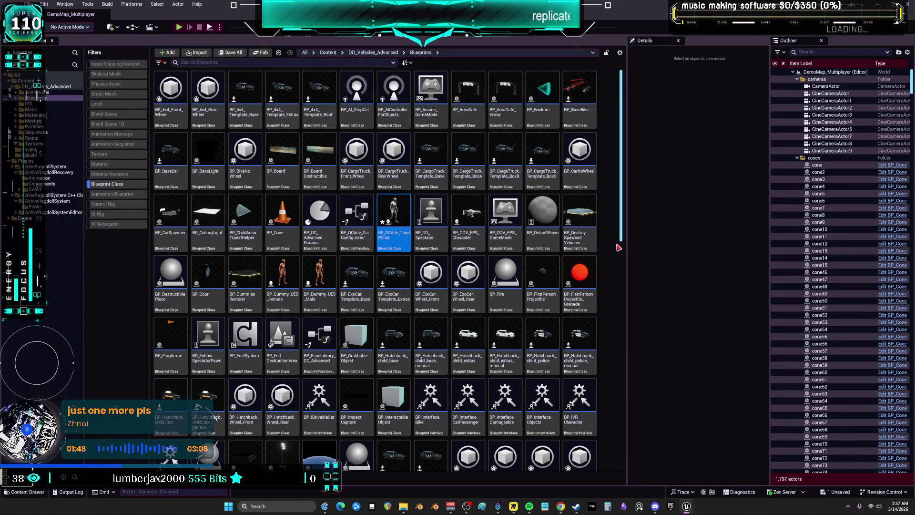
left_click(403, 224)
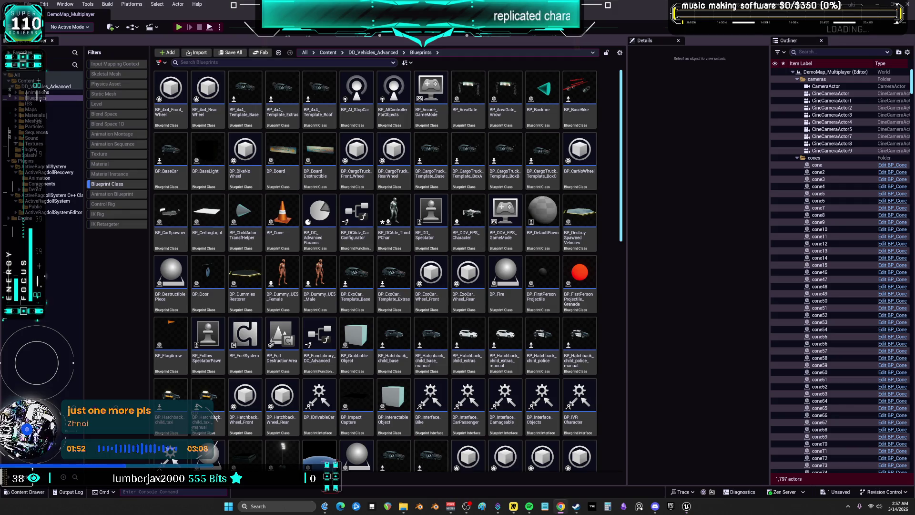
mouse_move(687, 506)
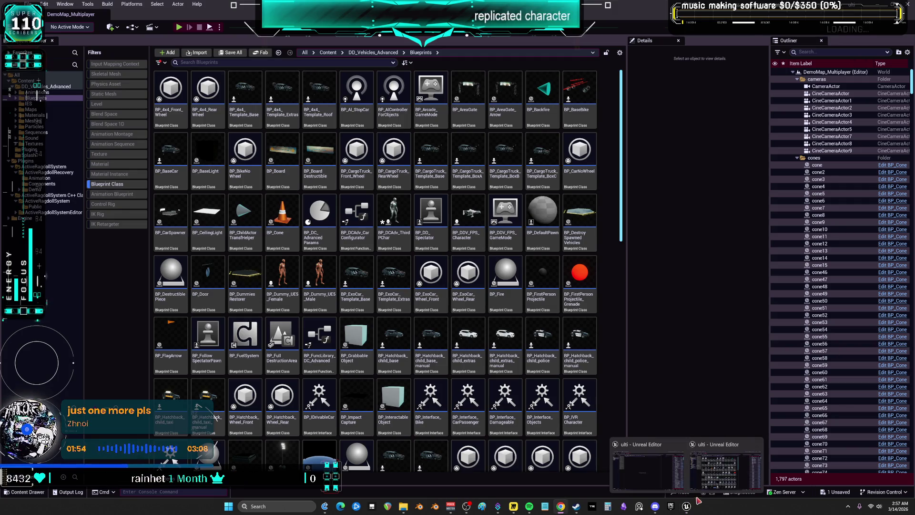
left_click(665, 483)
left_click(725, 475)
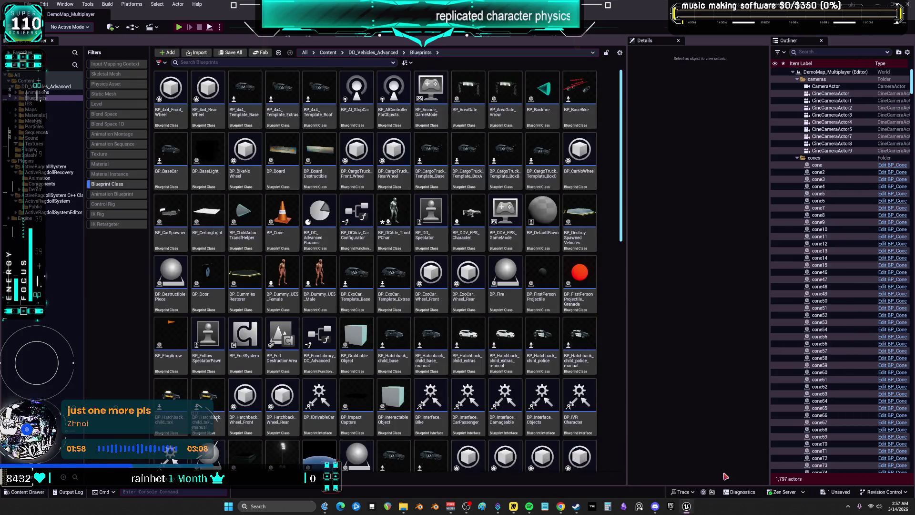
mouse_move(687, 507)
left_click(654, 478)
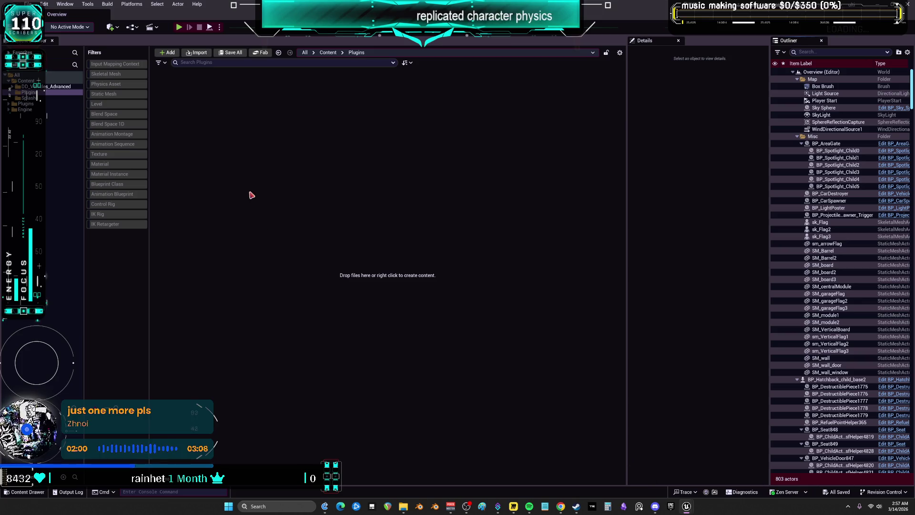
key("alt+Tab")
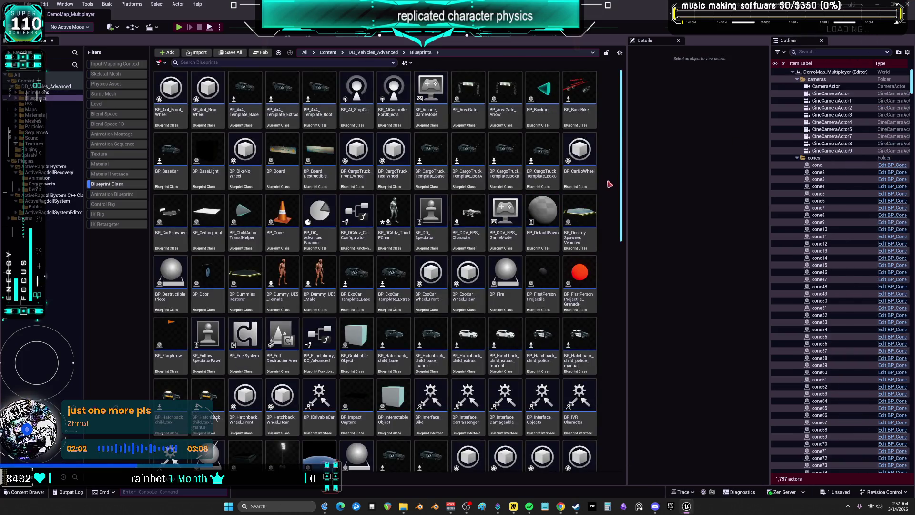
Step: Save all modified assets and switch to the web browser
left_click(28, 4)
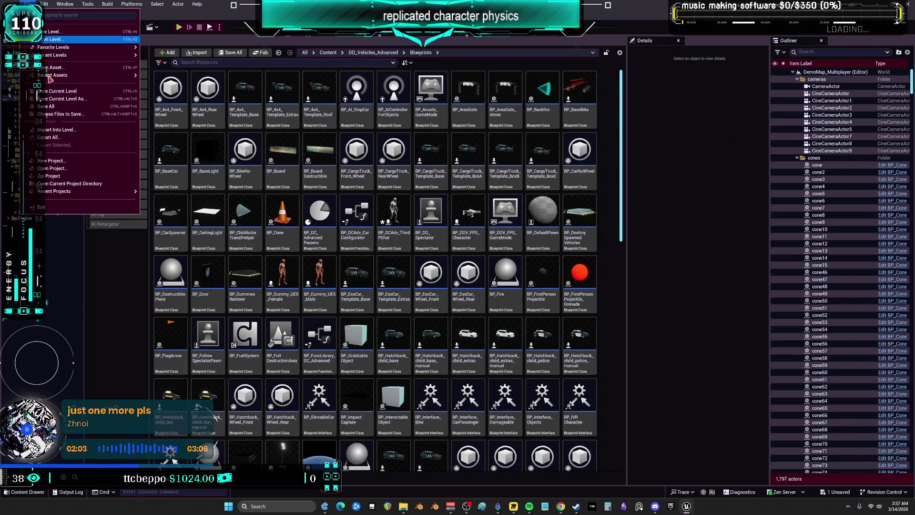
left_click(56, 107)
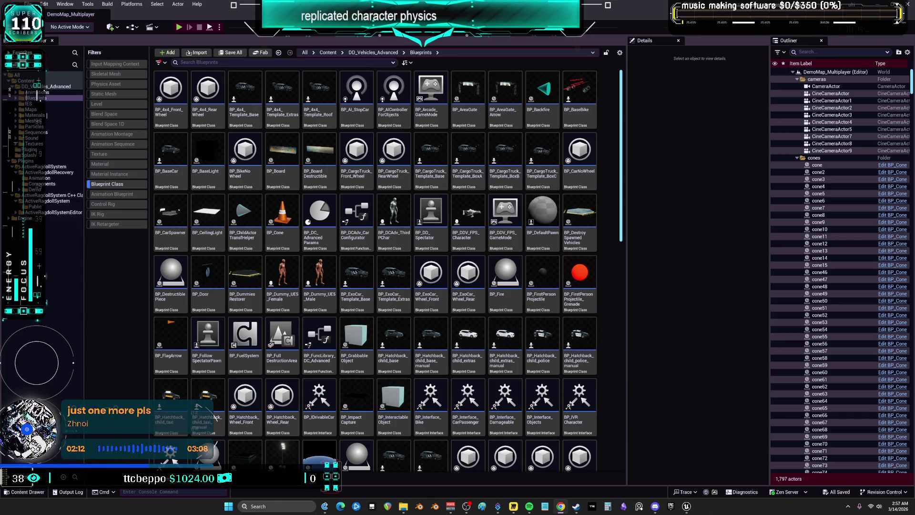
key("alt+Tab")
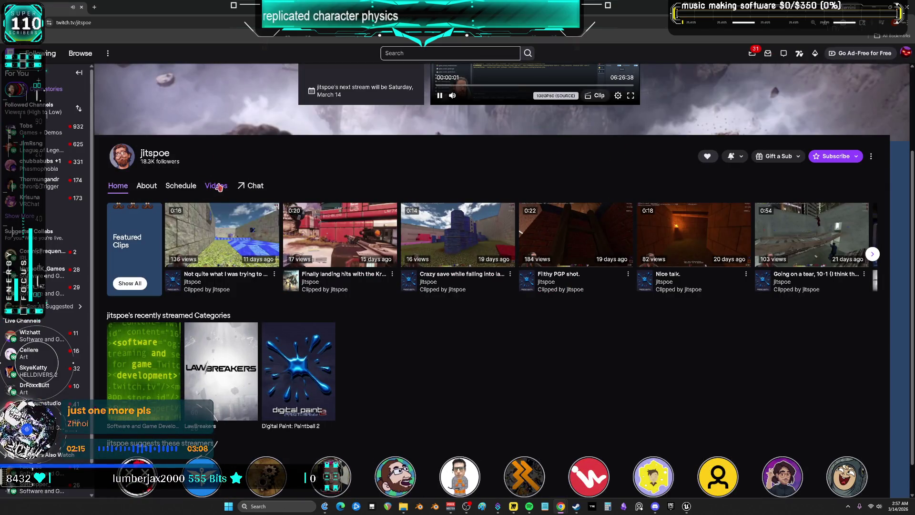
Step: Play the channel's latest past broadcast from the Videos tab, seeking to about 2:44
left_click(218, 186)
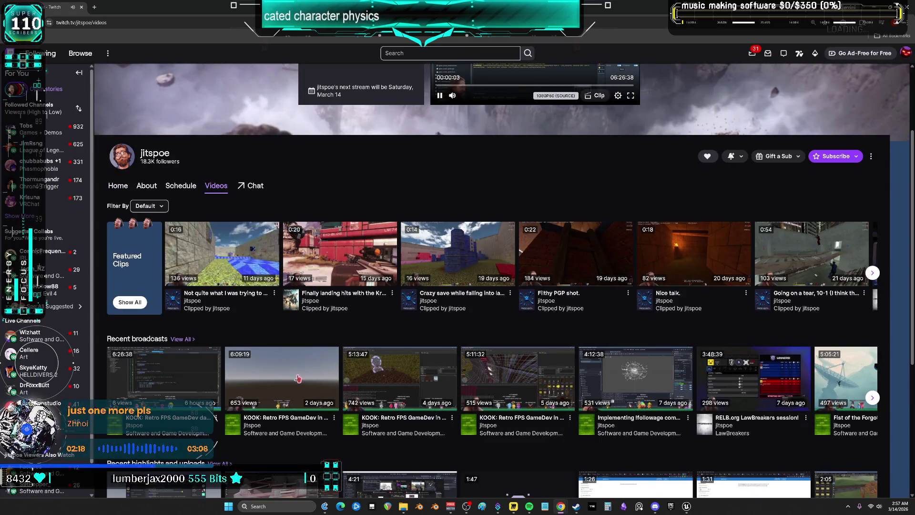
left_click(162, 377)
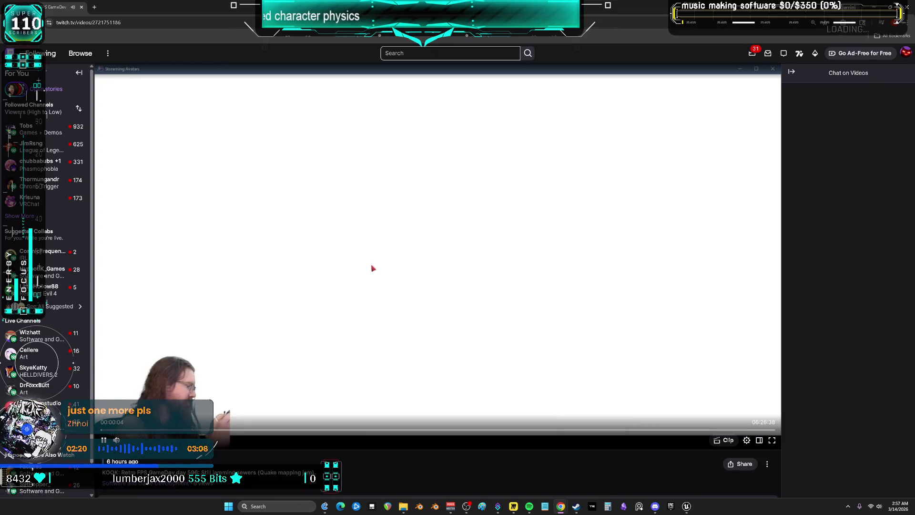
left_click(105, 440)
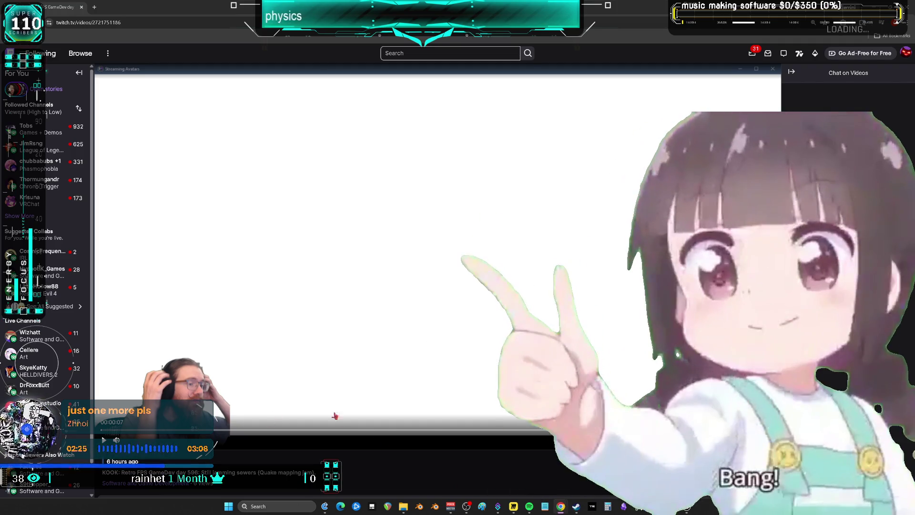
left_click(387, 431)
left_click(451, 312)
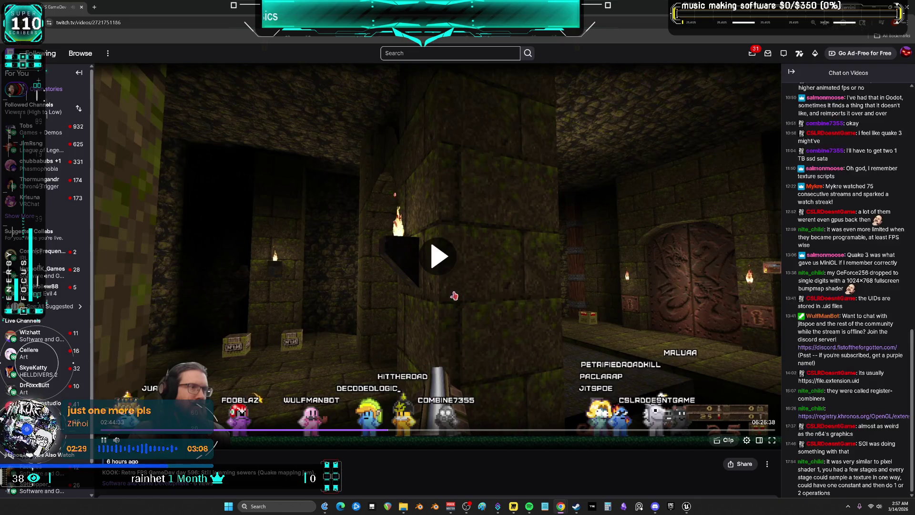
Step: Skip ahead to about 4:51 and 5:36, then return to Unreal Editor
left_click(454, 431)
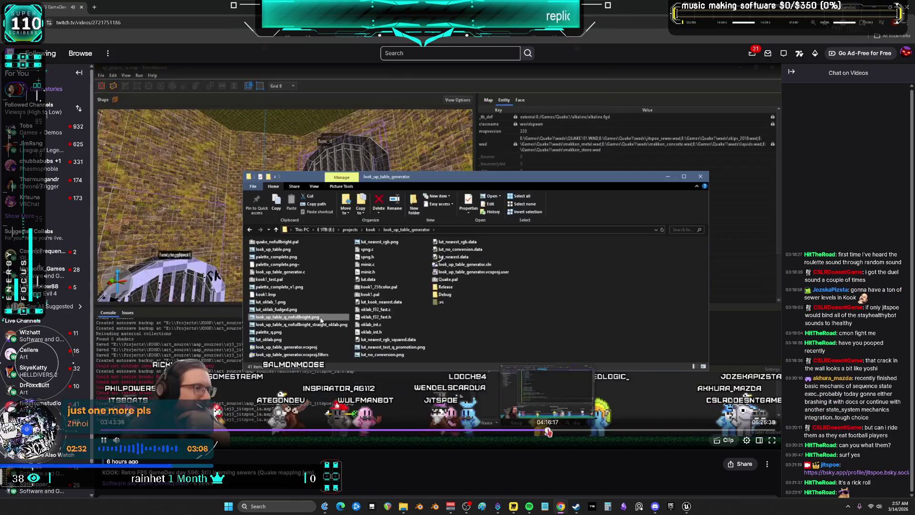
left_click(610, 431)
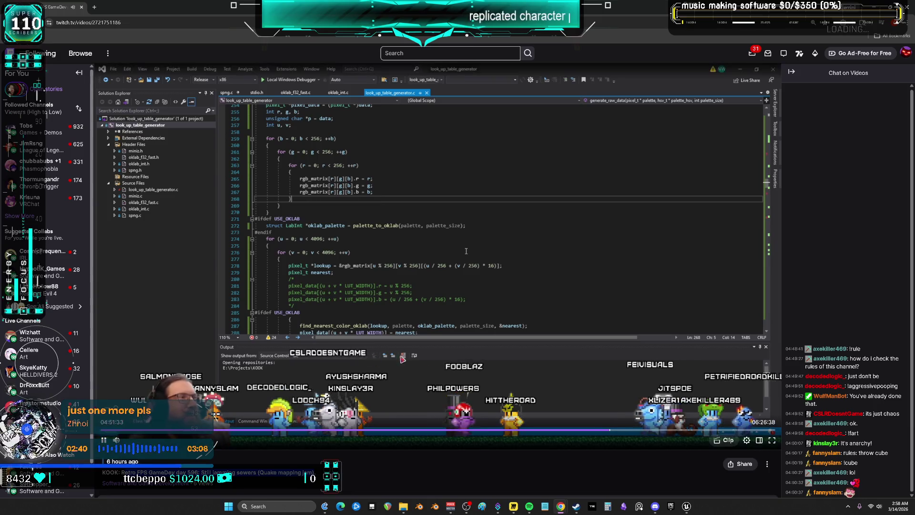
left_click(688, 431)
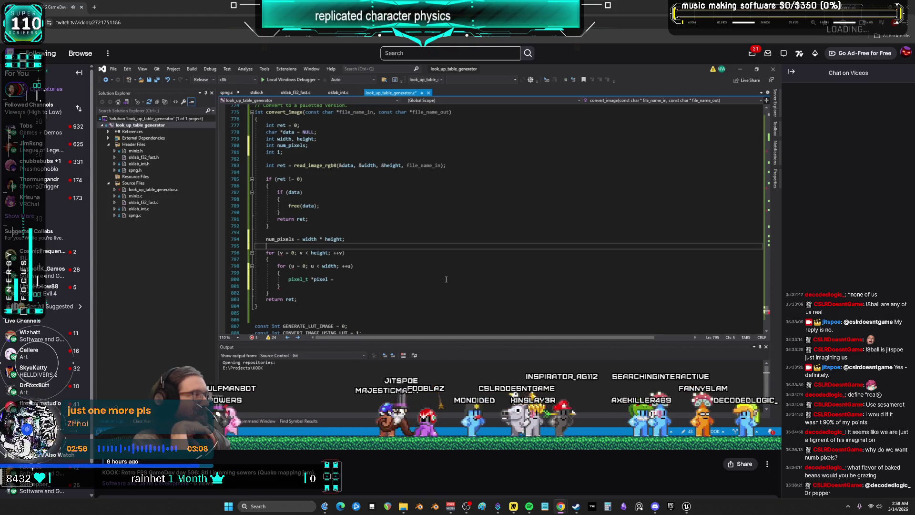
mouse_move(524, 278)
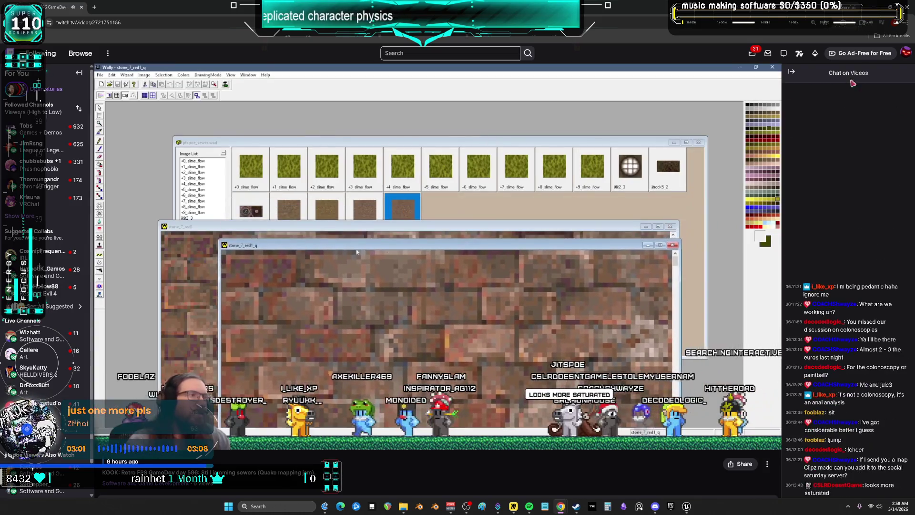
key("alt+Tab")
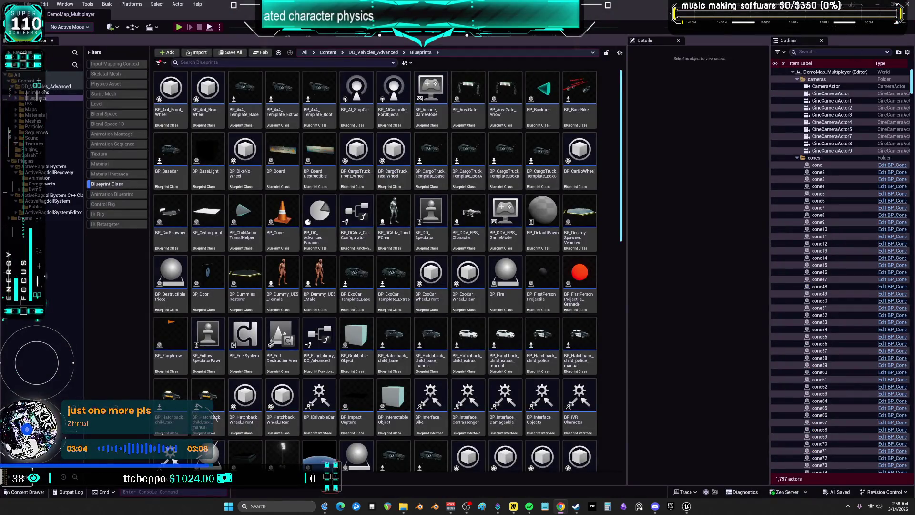
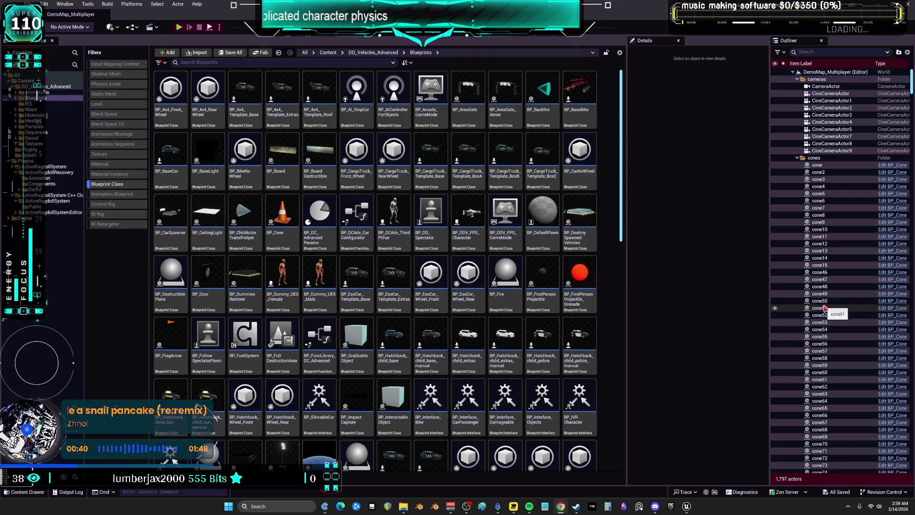
Step: Select the BP_Fire blueprint asset in the Content Browser and scroll the asset list
left_click(507, 308)
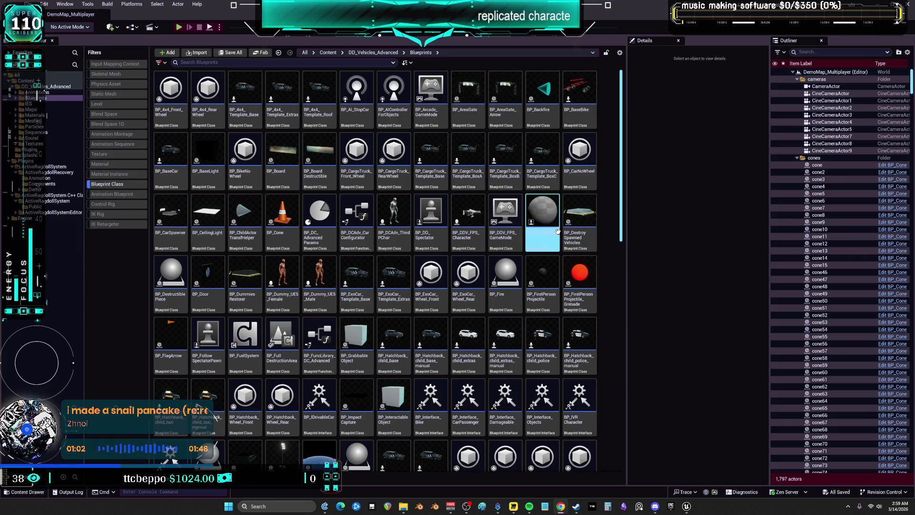
scroll(171, 238, "down", 1)
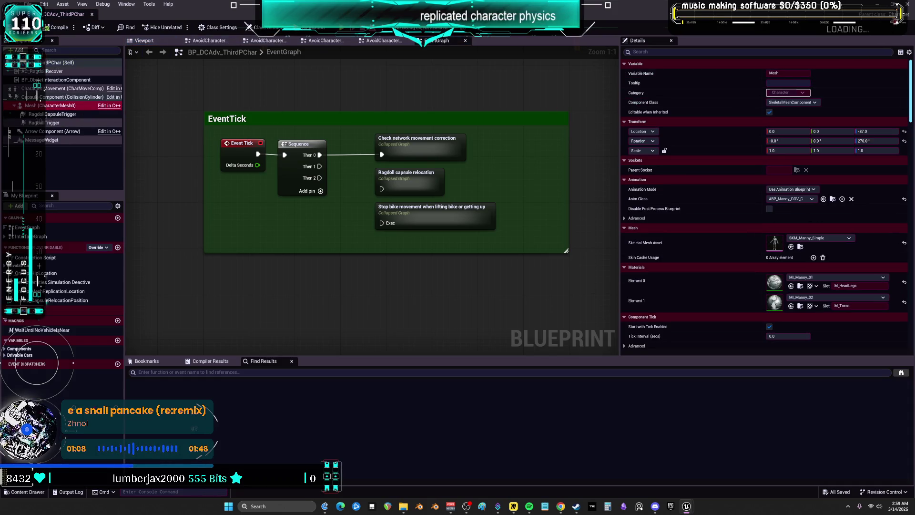
Step: Open PA_Mannequin from SKM_Manny_Simple, show all bones, and add a sphere body to the root bone
double_click(774, 243)
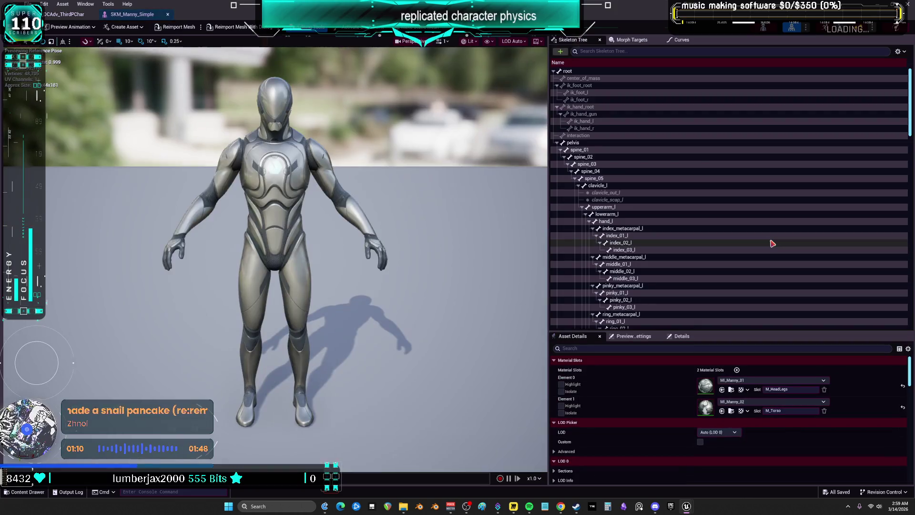
left_click(895, 27)
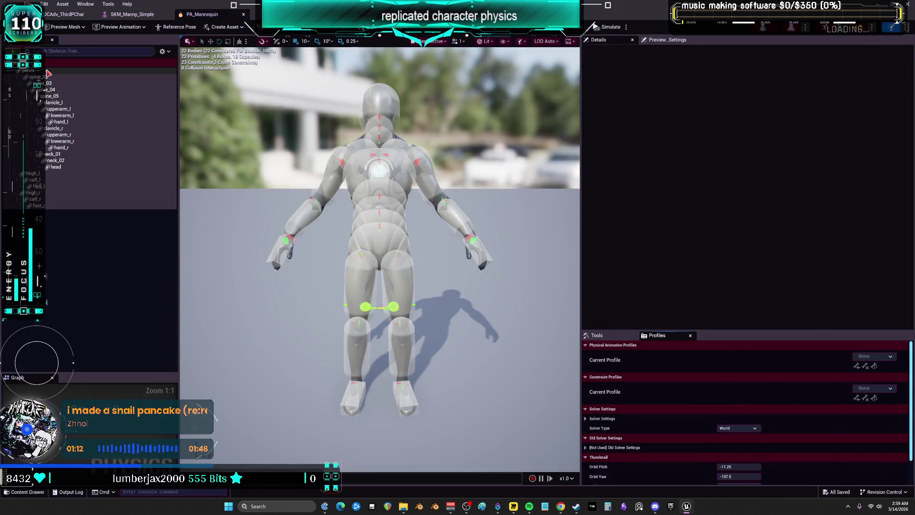
left_click(163, 51)
left_click(190, 221)
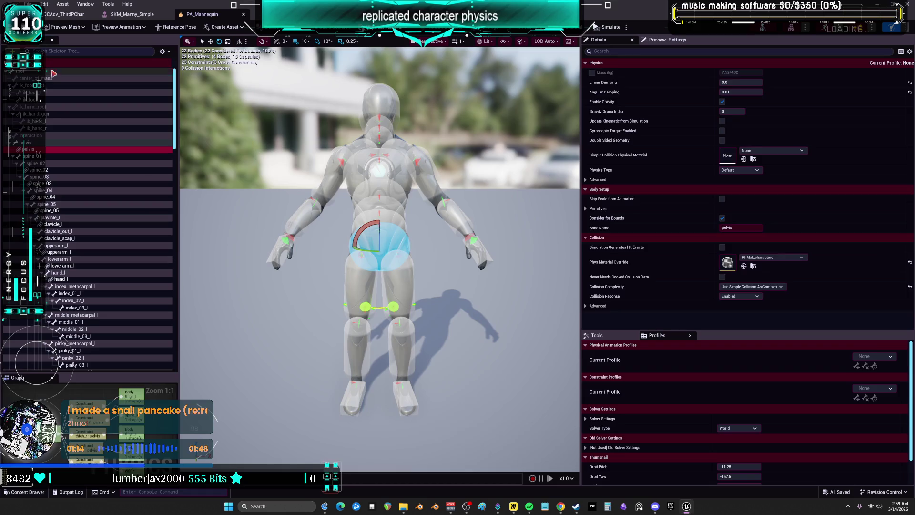
right_click(70, 72)
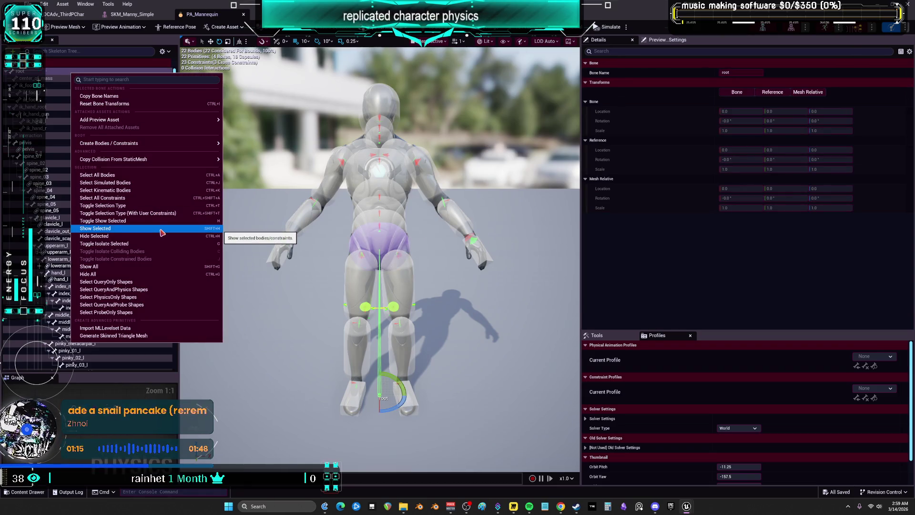
mouse_move(202, 143)
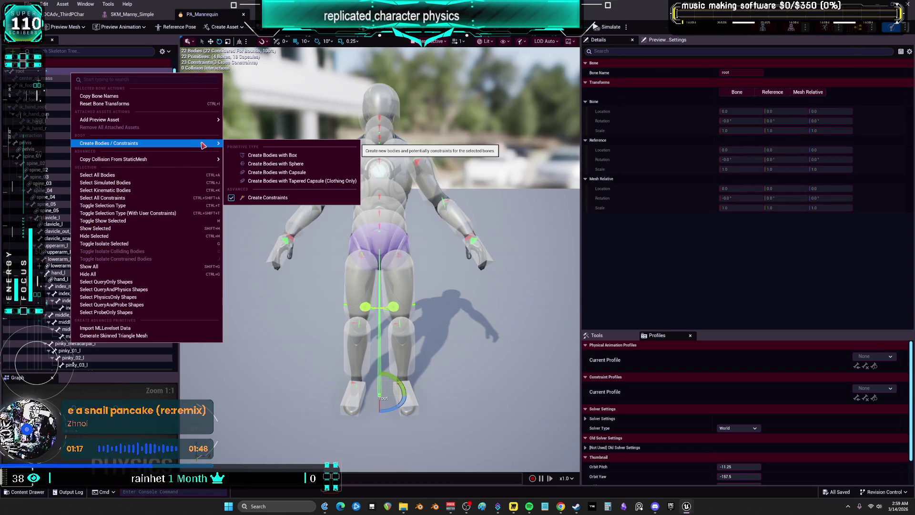
left_click(315, 165)
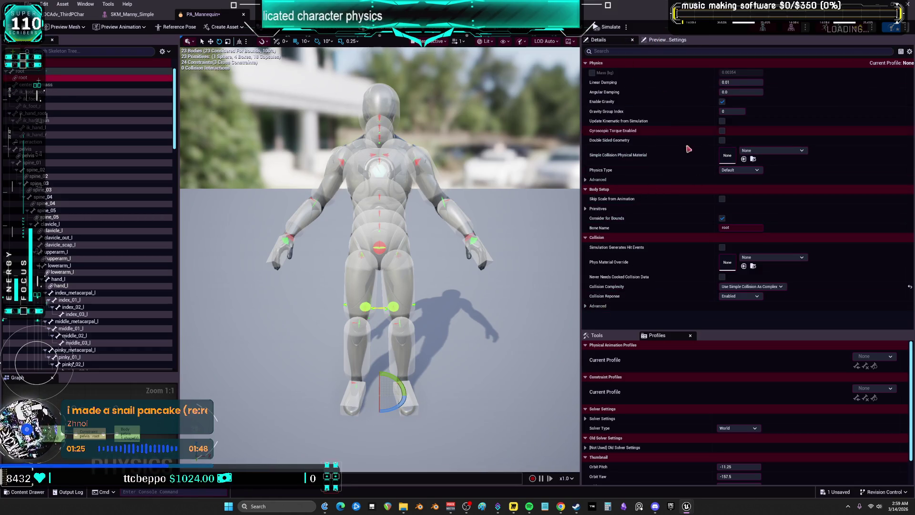
left_click(585, 208)
Step: Set the root sphere primitive's radius to 5.0
left_click(591, 218)
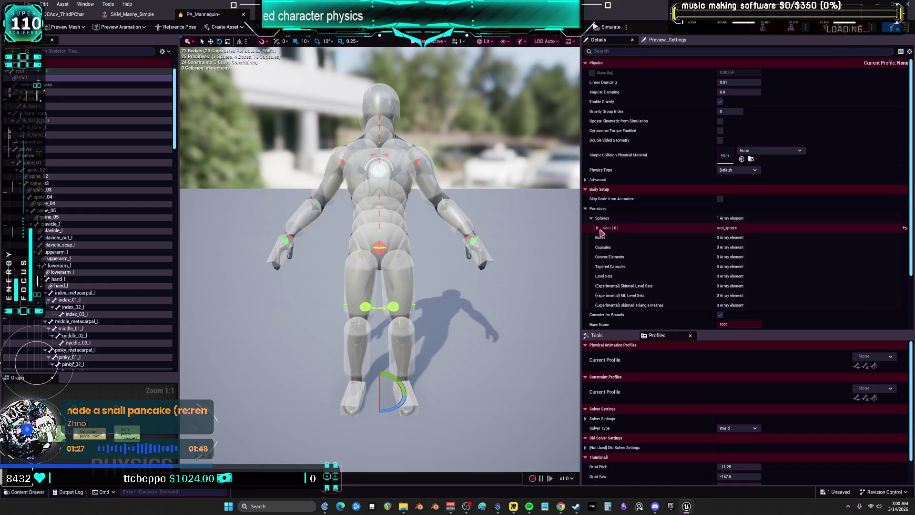
left_click(597, 228)
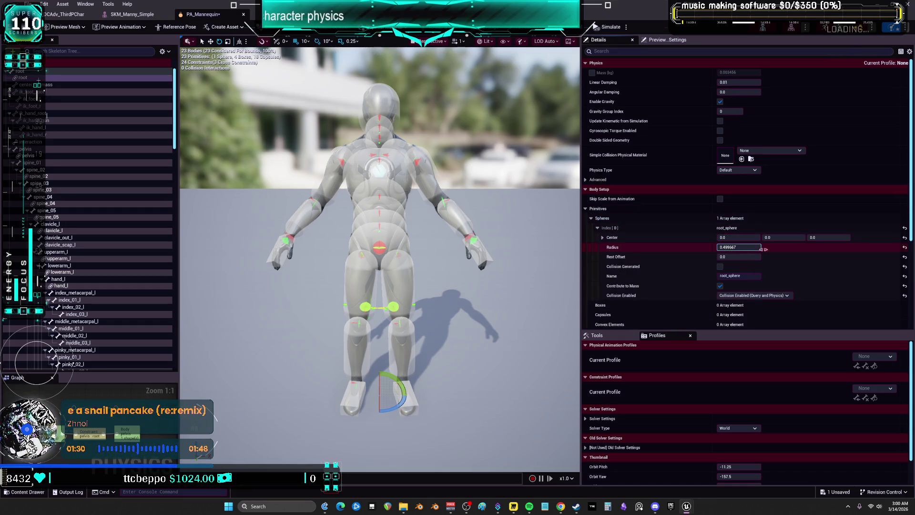
type("0.2")
key("Return")
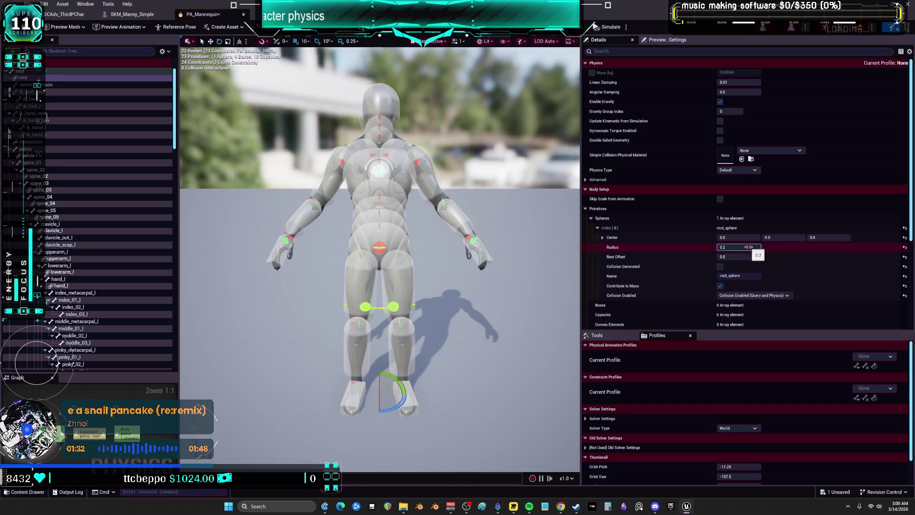
key("f")
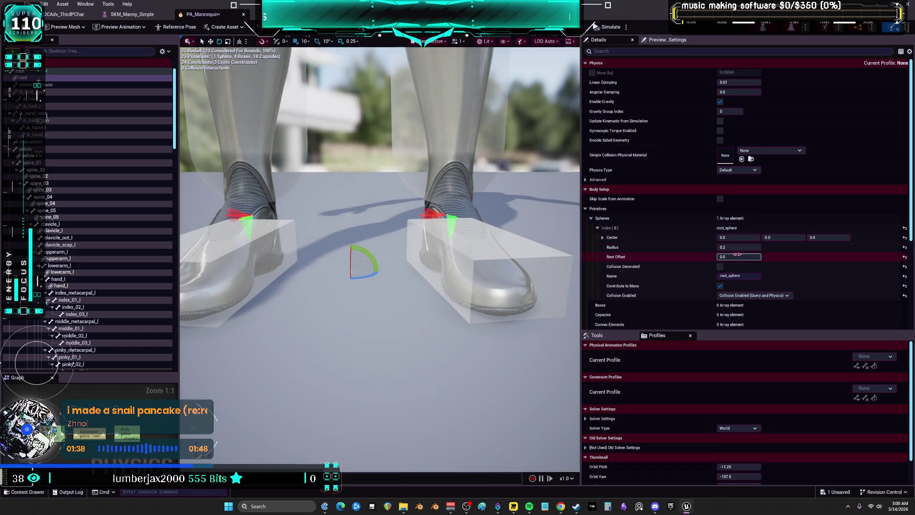
type("5")
key("Return")
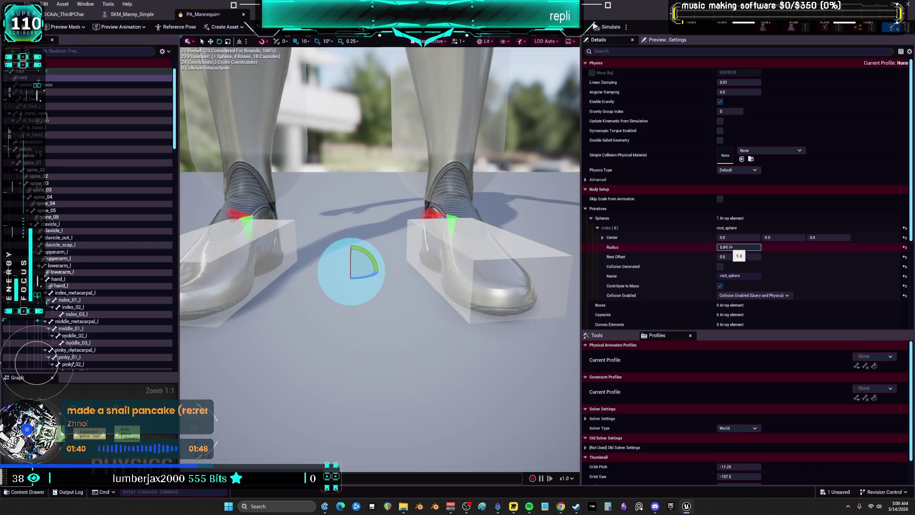
Step: Make the root body Kinematic with its collision response Disabled
left_click(737, 170)
left_click(734, 184)
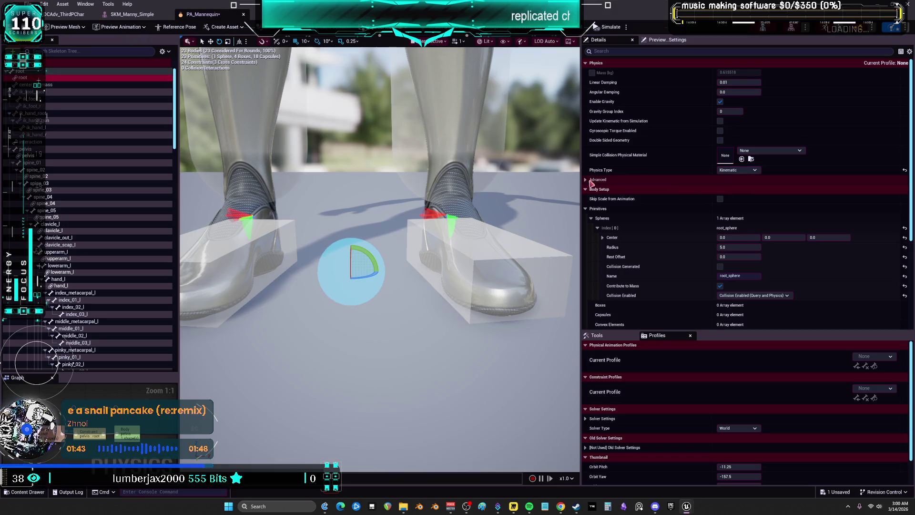
left_click(736, 179)
scroll(715, 257, "down", 8)
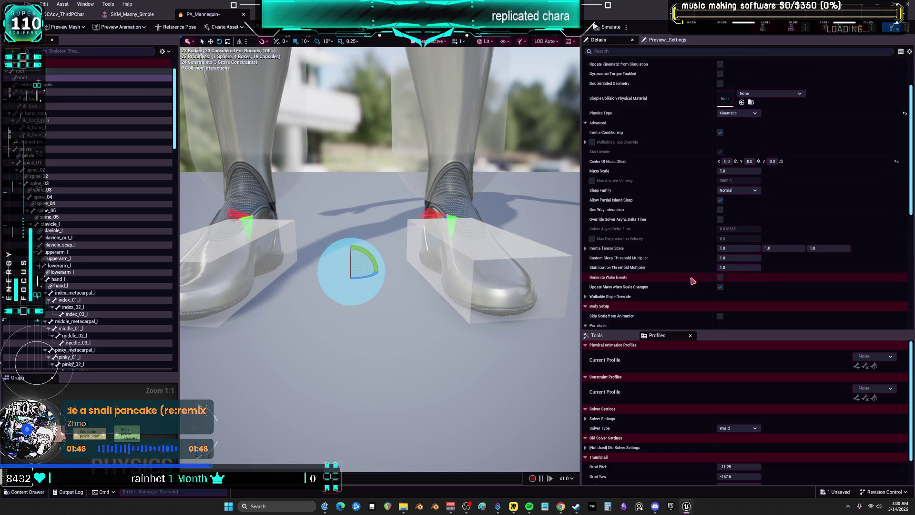
scroll(695, 273, "down", 5)
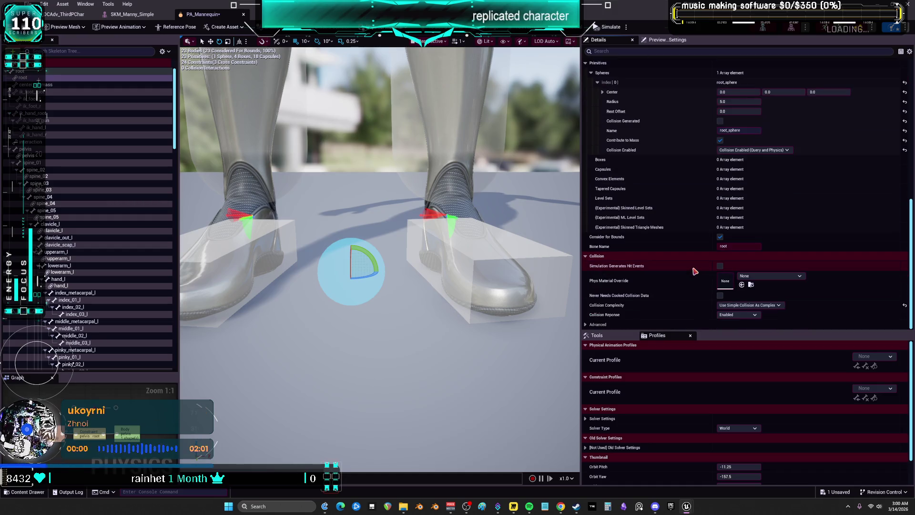
left_click(738, 315)
left_click(733, 329)
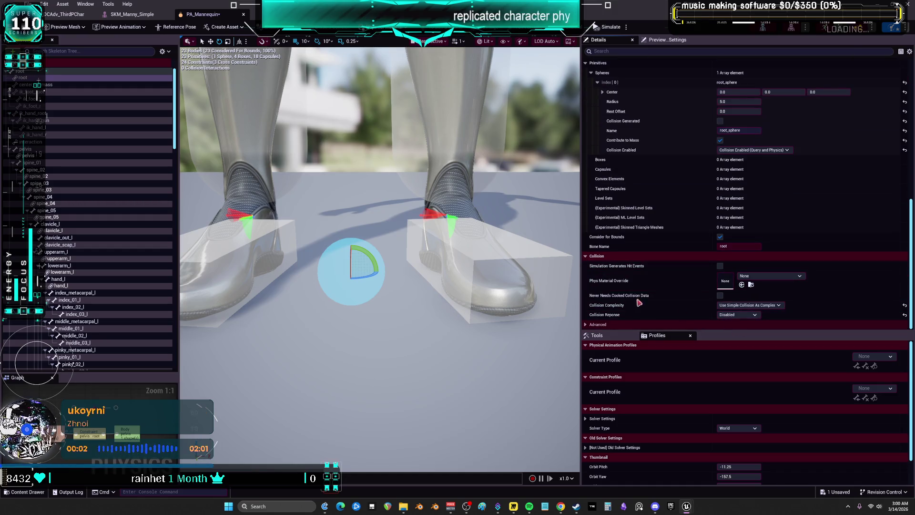
Step: Show constraints and set the root–pelvis constraint's X, Y and Z linear motion to Free
left_click(162, 51)
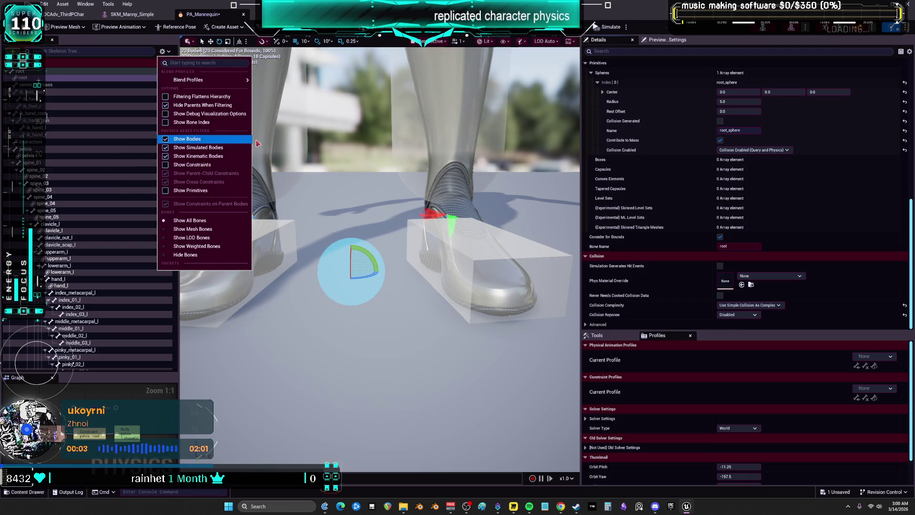
left_click(191, 164)
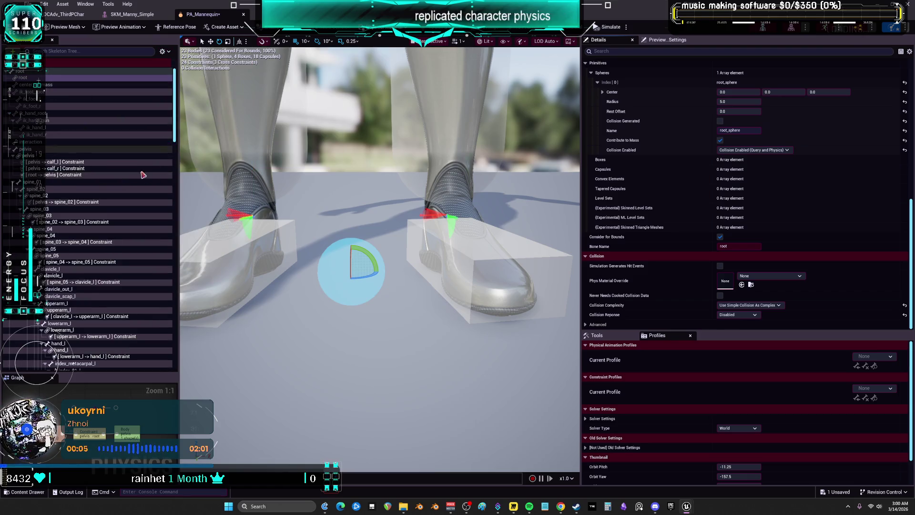
left_click(81, 175)
scroll(724, 153, "down", 5)
left_click(720, 160)
left_click(720, 170)
left_click(720, 180)
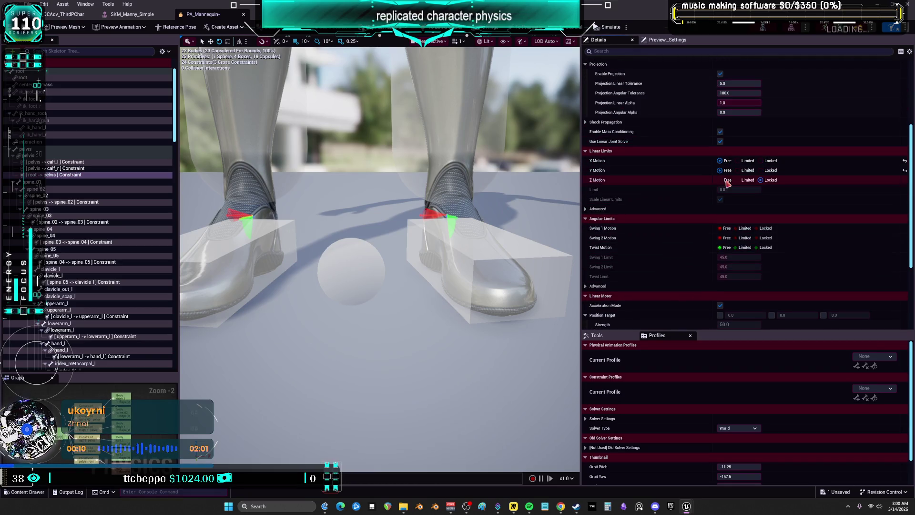
left_click(61, 14)
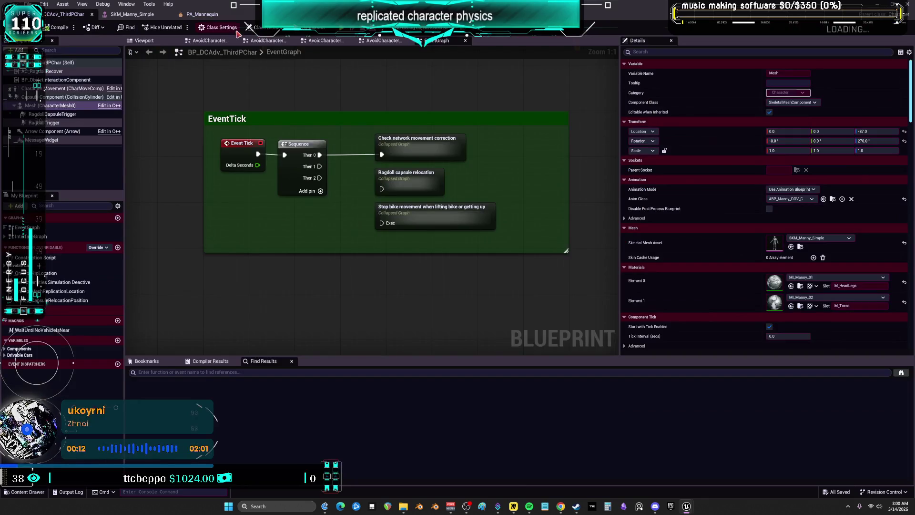
key("alt+p")
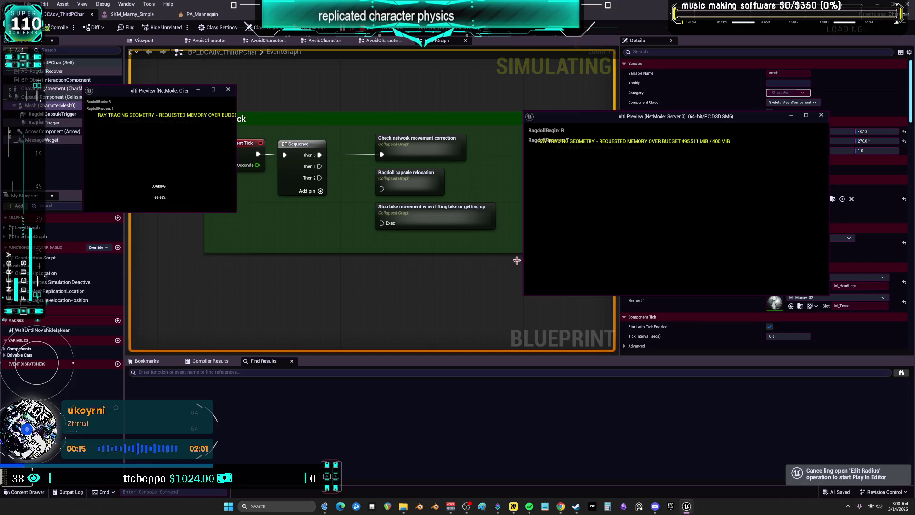
left_click(591, 266)
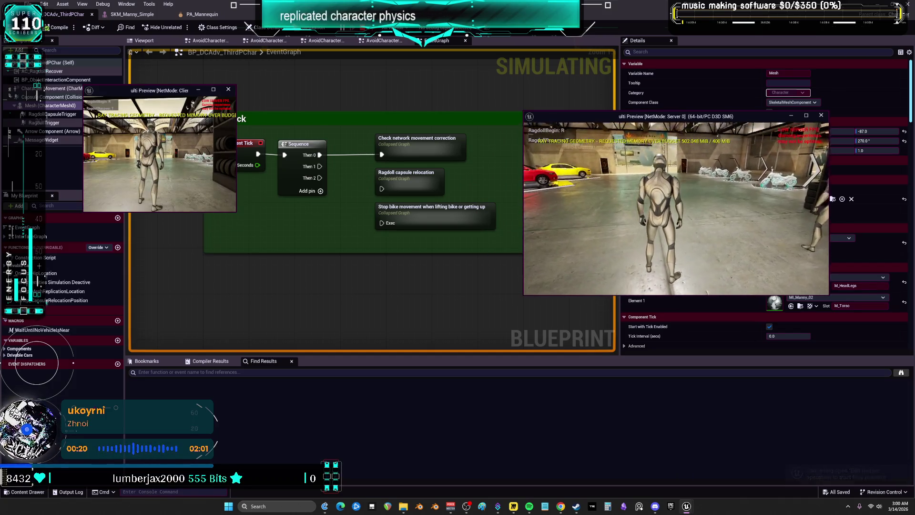
key("r")
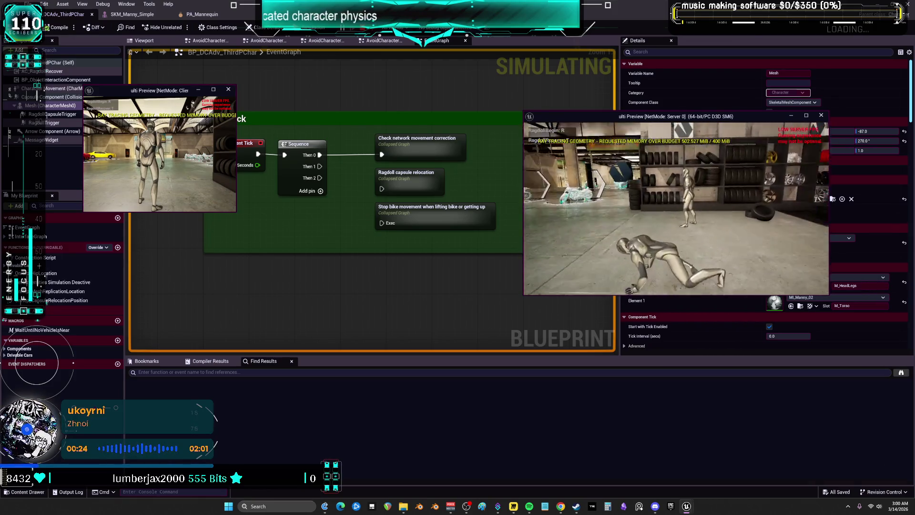
key("r")
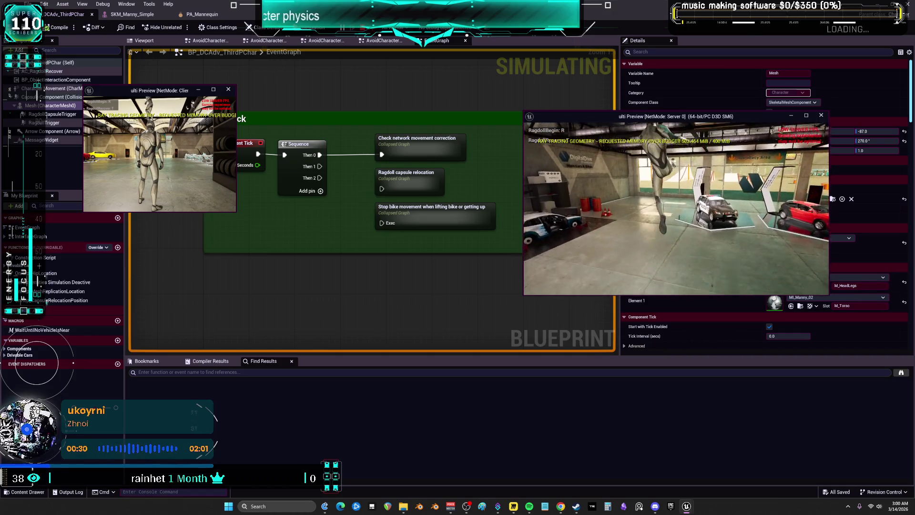
key("r")
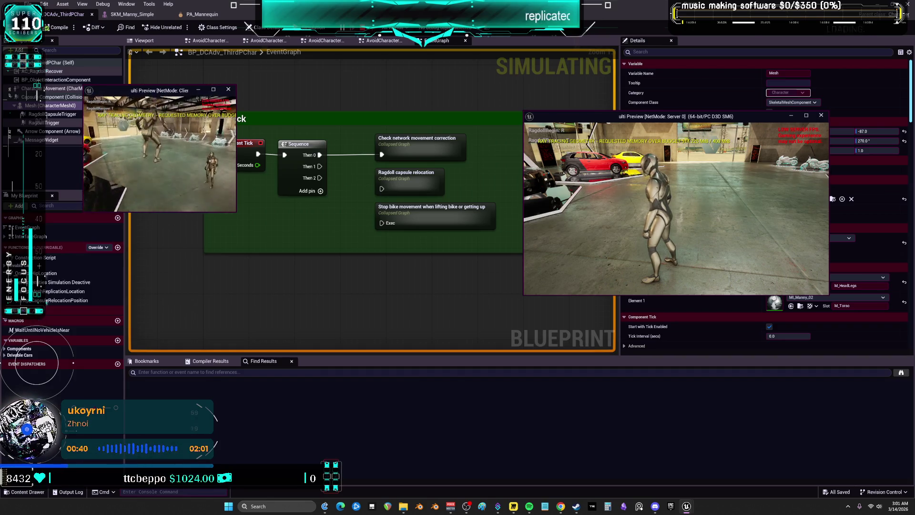
key("Escape")
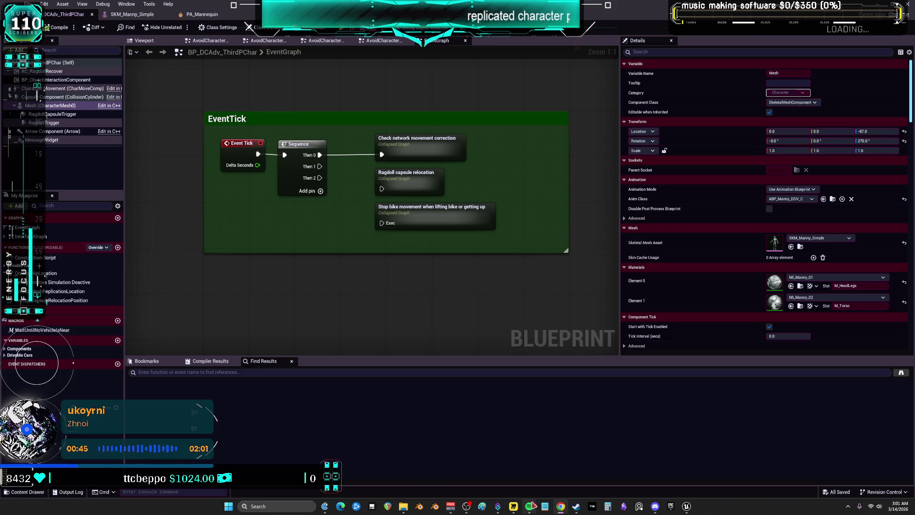
mouse_move(530, 506)
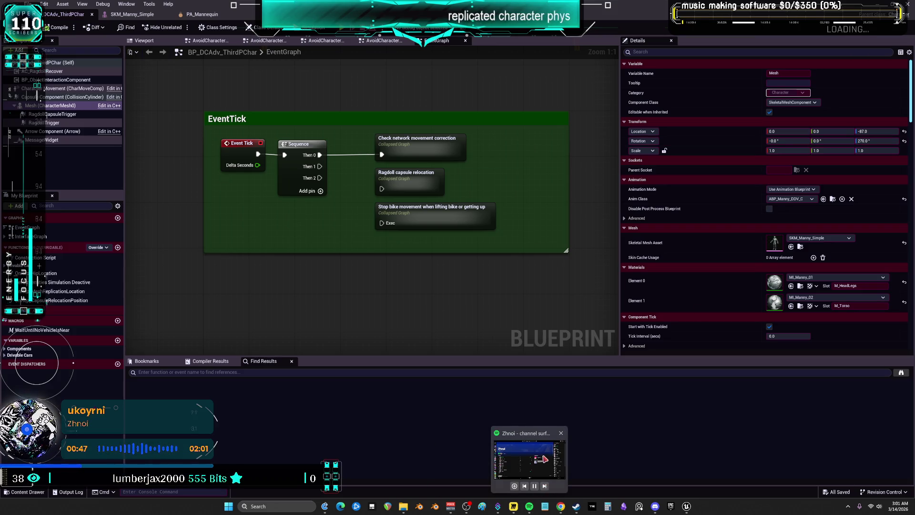
Step: In Spotify, play 'my walls said im perfect' from the SHiTCORE album
left_click(529, 460)
left_click(475, 479)
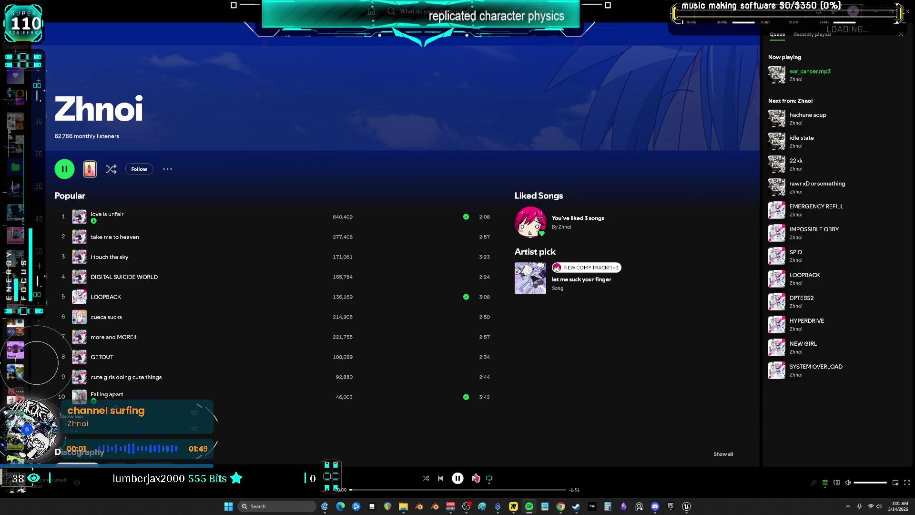
scroll(340, 416, "down", 4)
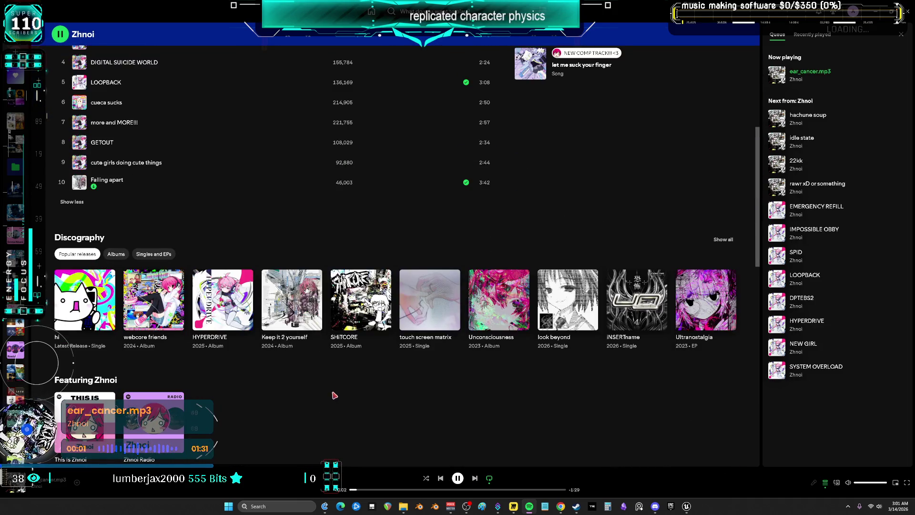
left_click(362, 302)
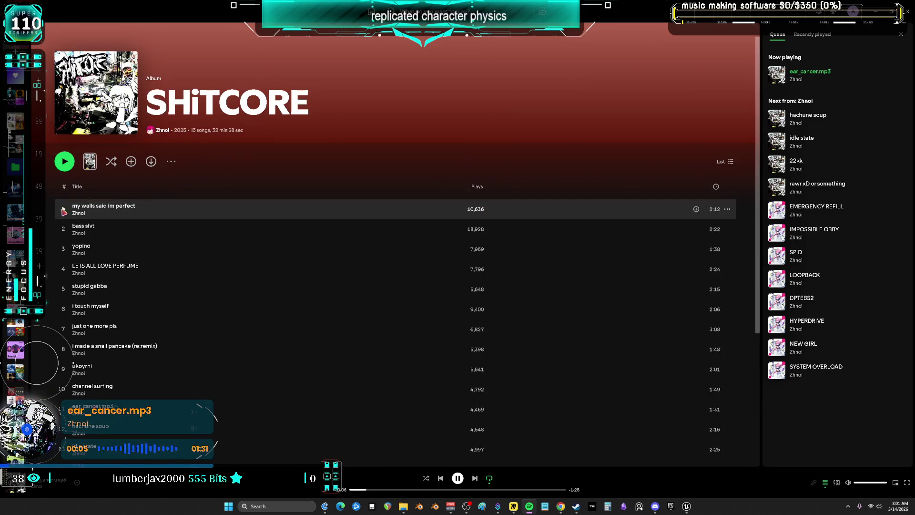
left_click(63, 211)
key("alt+Tab")
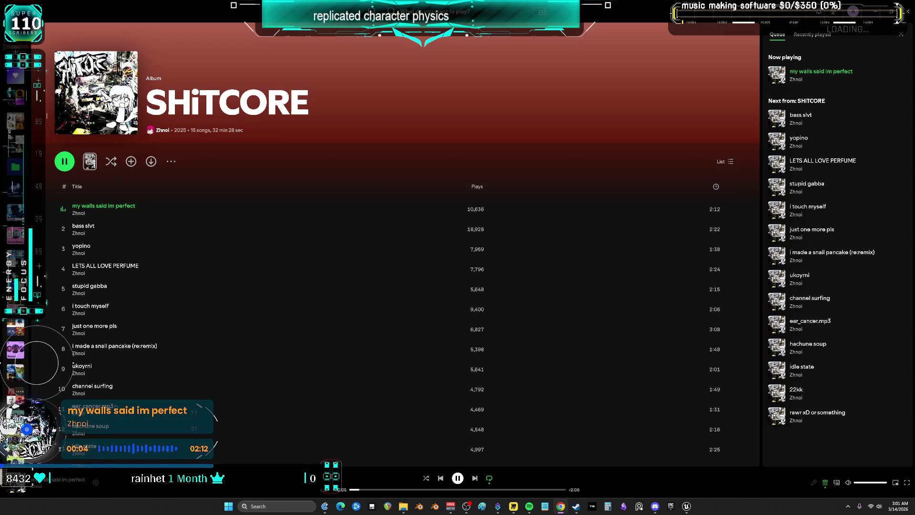
Step: Seek to 0:46, then skip to bass slvt at 0:52 and yopino at 0:34
left_click(425, 489)
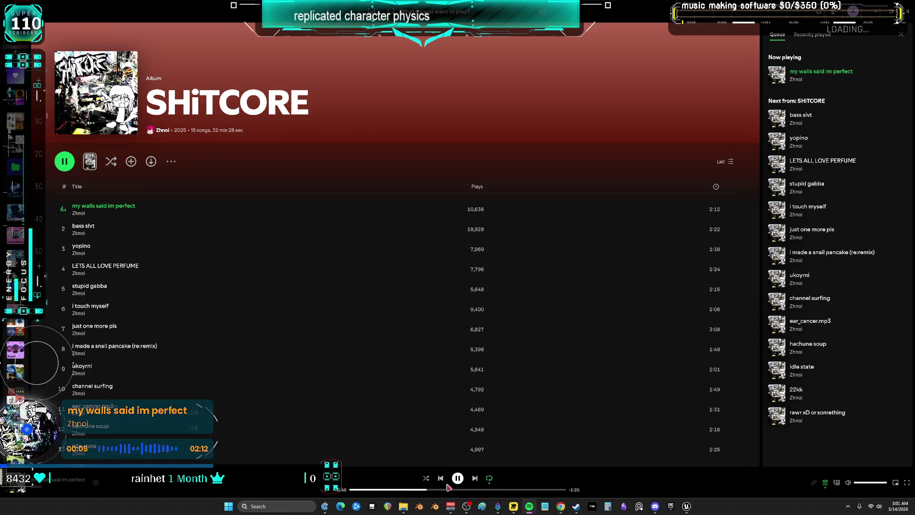
left_click(476, 480)
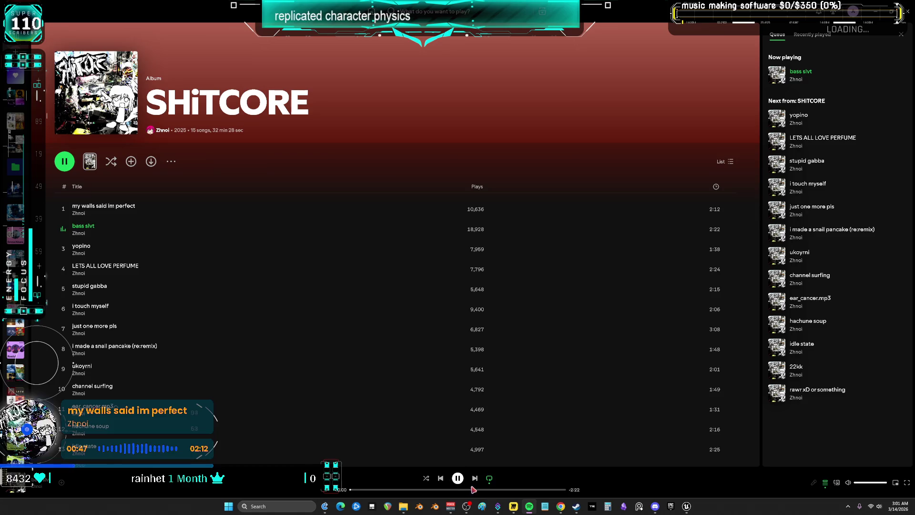
left_click(430, 489)
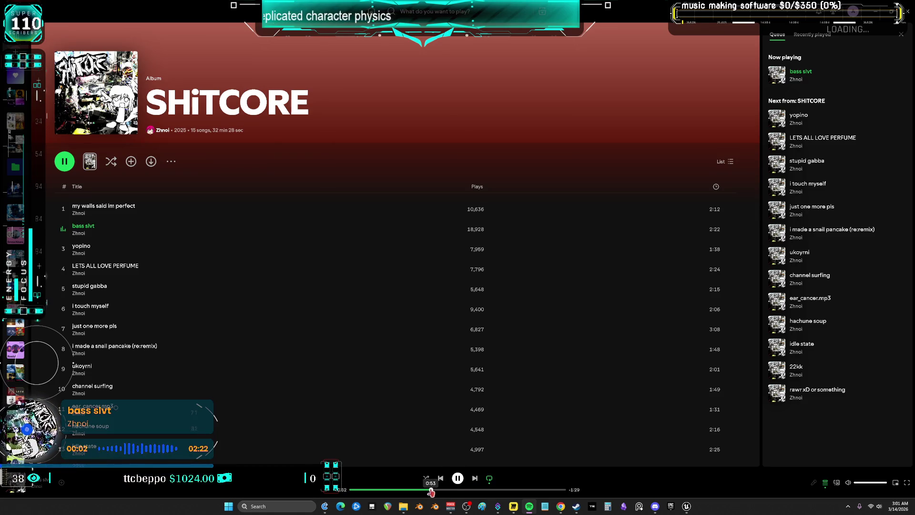
left_click(476, 478)
left_click(426, 490)
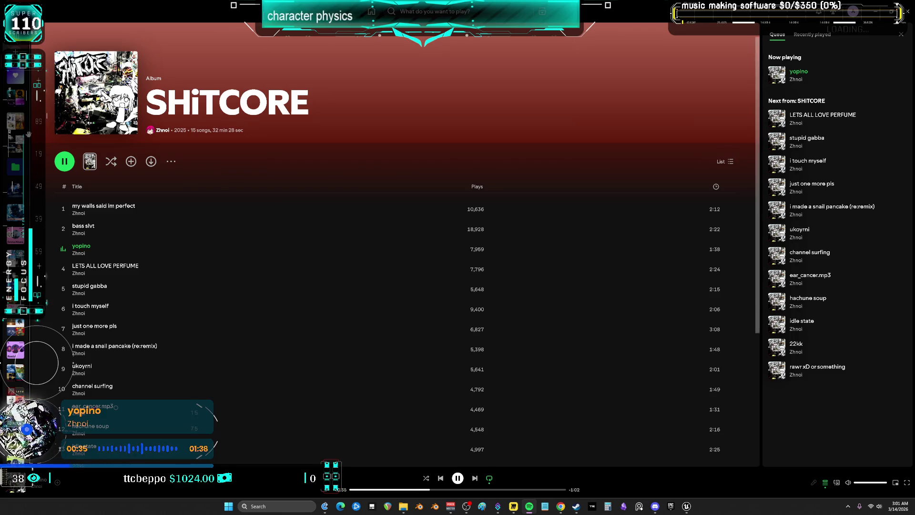
Step: Play the track 'hi' from Liked Songs and return to the Unreal blueprint editor
left_click(15, 76)
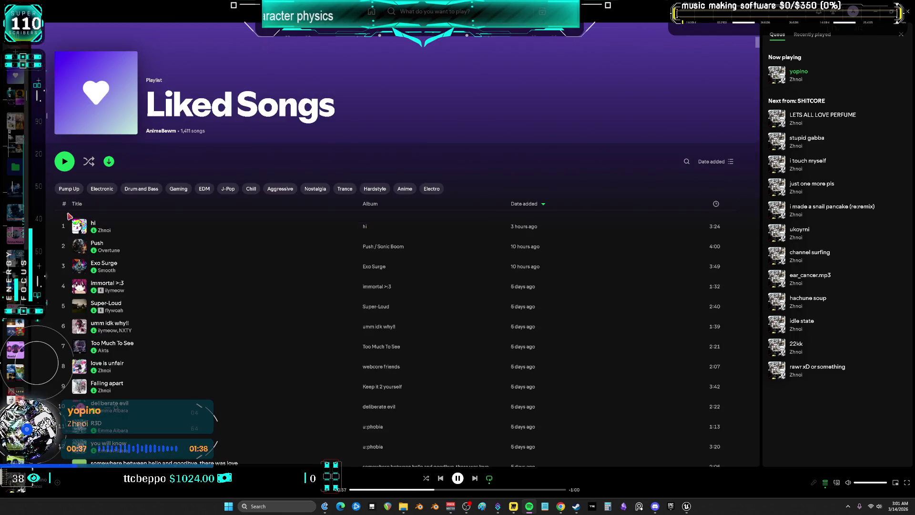
left_click(64, 227)
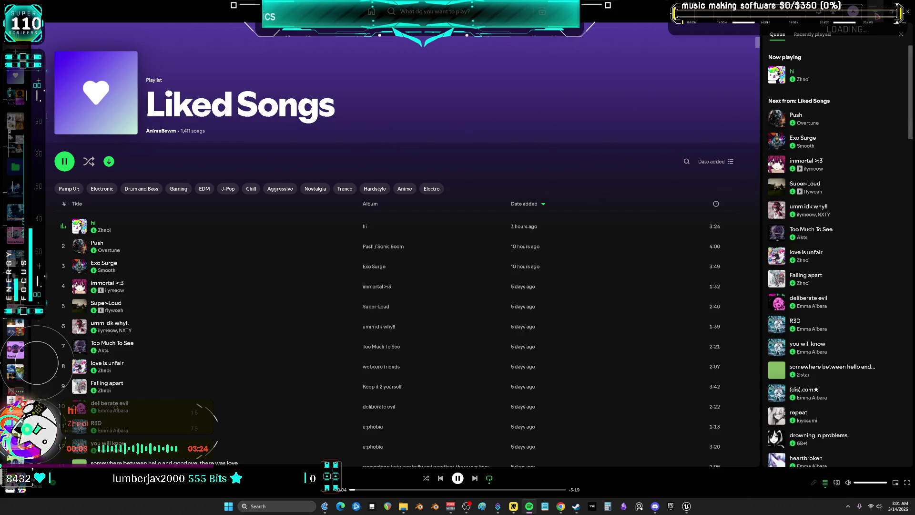
key("alt+Tab")
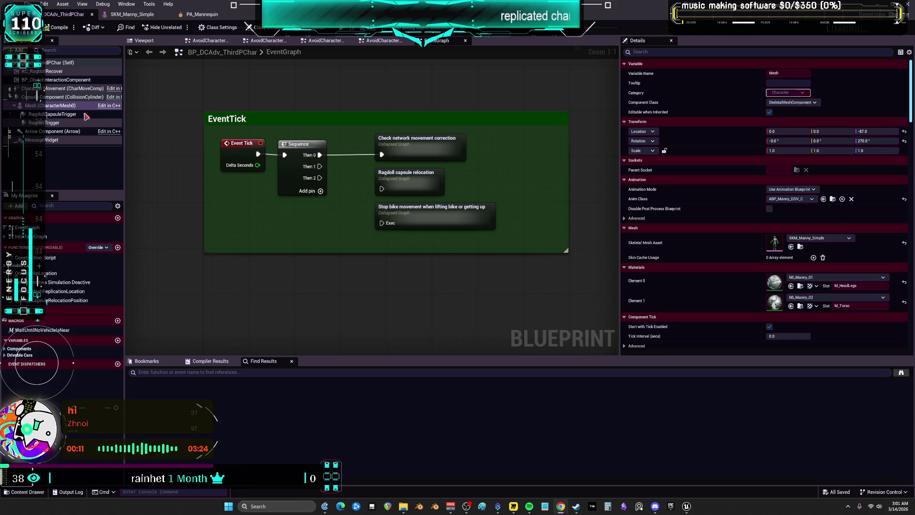
Step: Un-maximize the blueprint editor to reveal the Mannequin_UE5 folder containing ABP_Manny_DDV
left_click(833, 198)
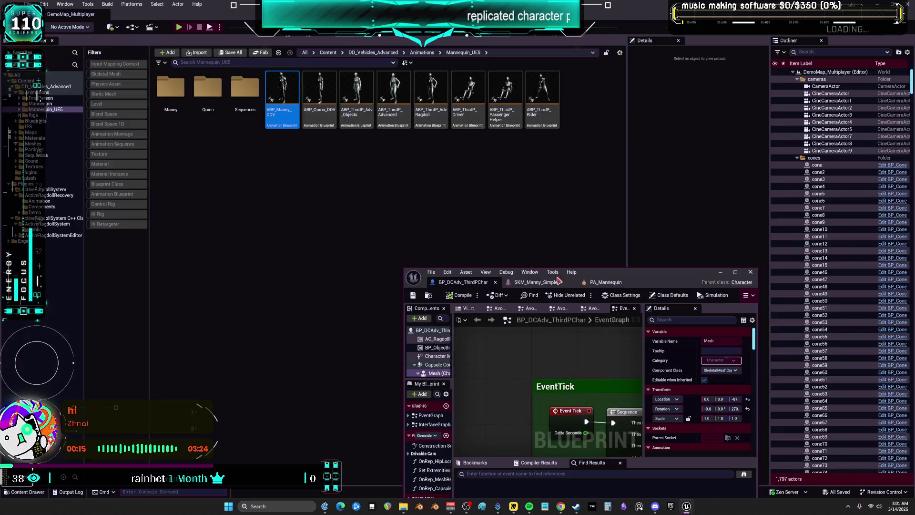
Step: Open ABP_Manny_DDV, pan across its EventGraph, and view its AnimGraph
double_click(285, 94)
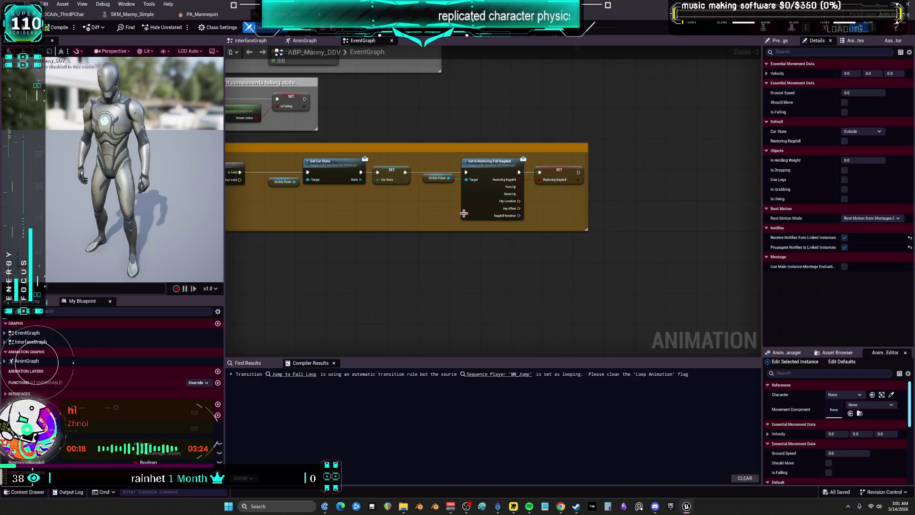
mouse_move(464, 213)
left_mouse_down()
mouse_move(409, 206)
mouse_move(483, 213)
mouse_move(595, 290)
mouse_move(536, 289)
mouse_move(501, 271)
mouse_move(547, 271)
mouse_move(479, 269)
mouse_move(595, 270)
left_mouse_up()
left_click(308, 41)
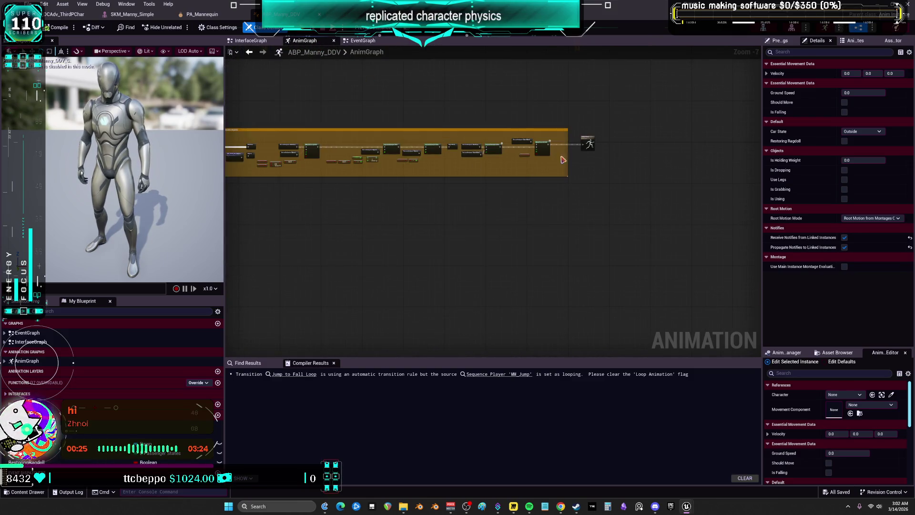
Step: Zoom the AnimGraph to 1:1 near Output Pose, then return to BP_DCAdv_ThirdPChar
scroll(601, 136, "up", 7)
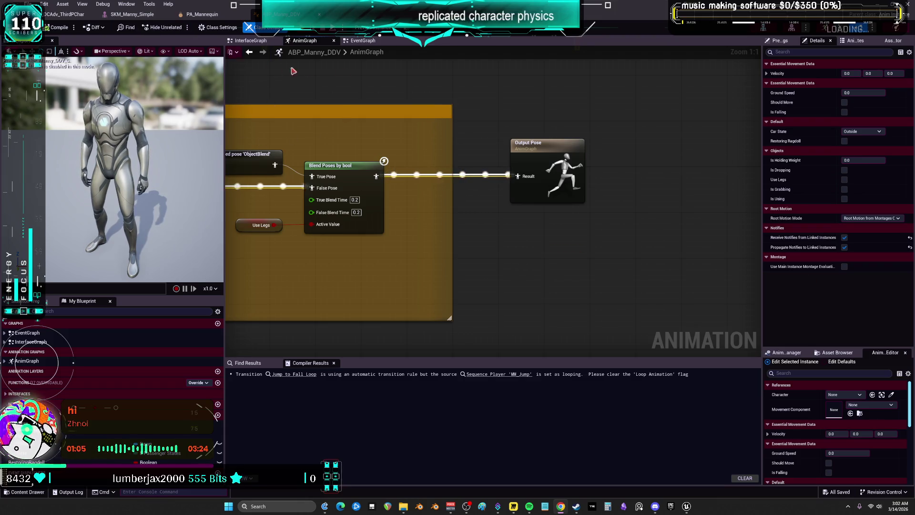
left_click(71, 14)
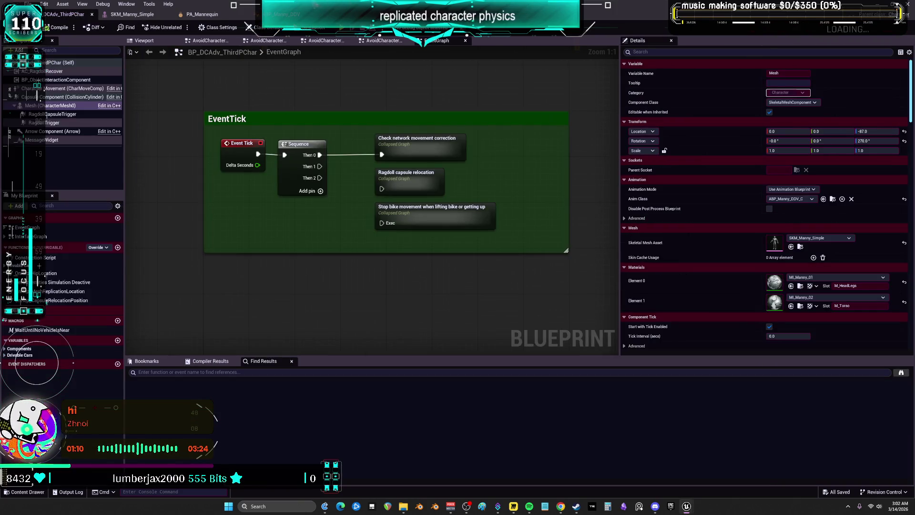
Step: Copy the five ActiveRagdollRecovery/Animation assets into Content, then choose a new skeleton for ABP_ActiveRagdoll
key("super+Down")
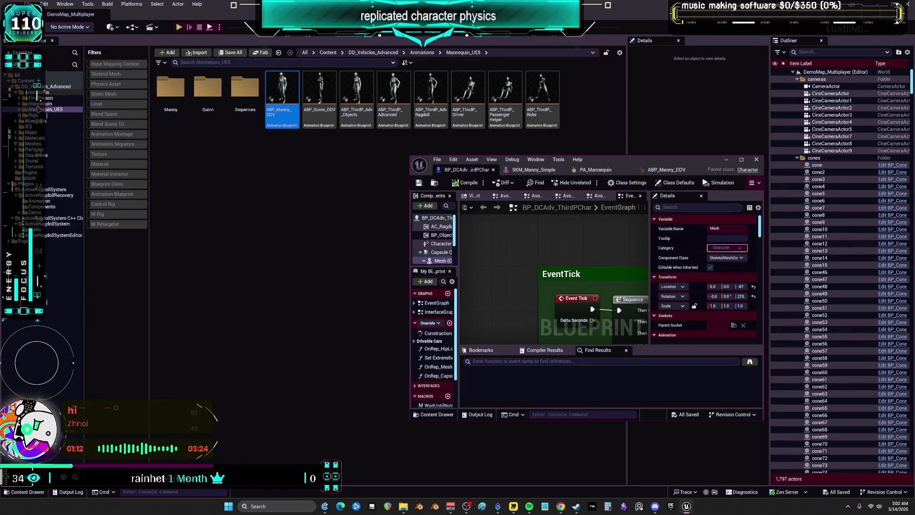
left_click(39, 200)
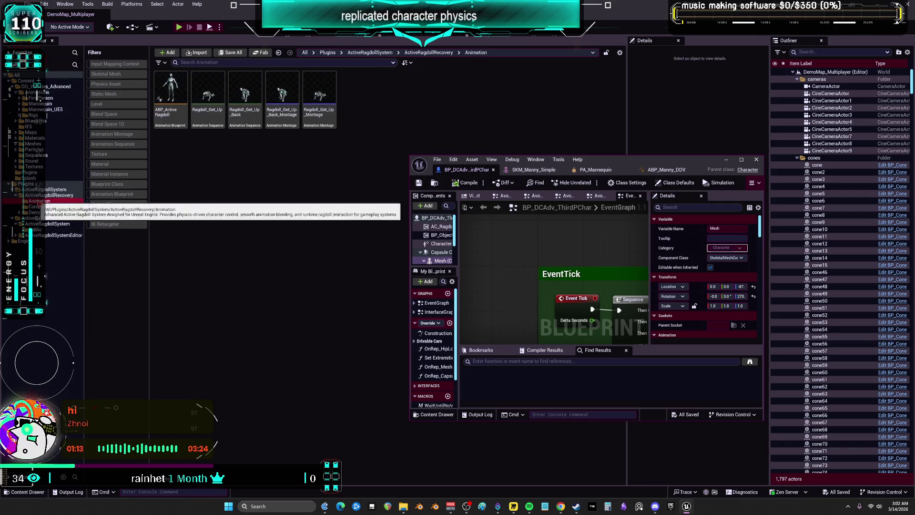
key("ctrl+a")
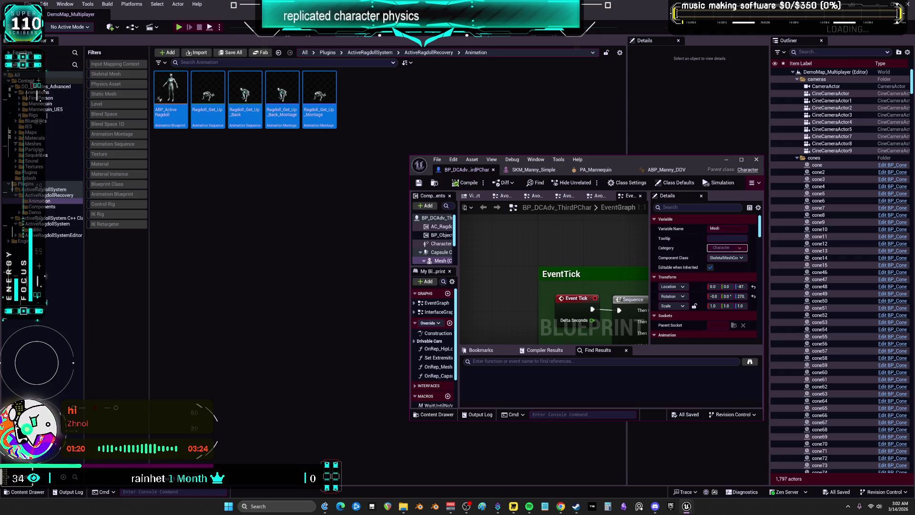
left_click(26, 80)
key("ctrl+v")
left_click(278, 90)
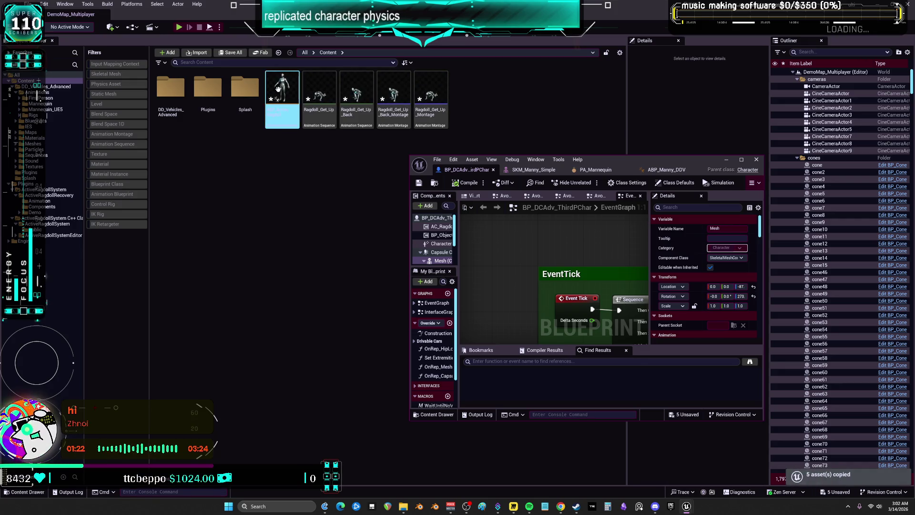
right_click(278, 90)
left_click(335, 138)
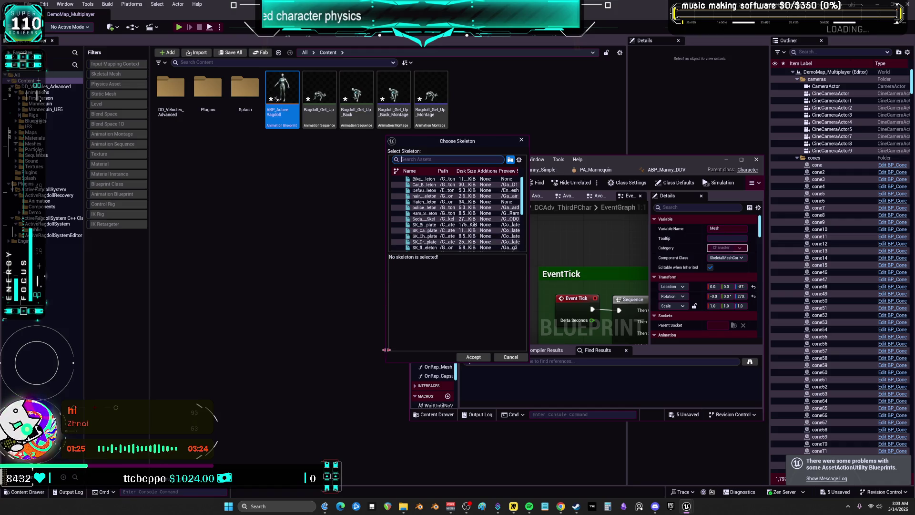
Step: Enlarge the Choose Skeleton dialog and widen its Path column to read full skeleton paths
left_click_drag(387, 365, 214, 442)
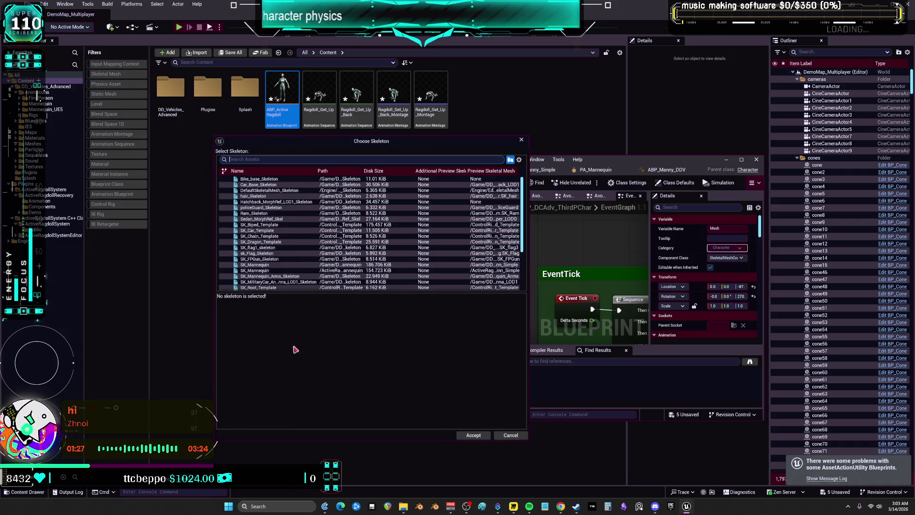
scroll(305, 245, "down", 4)
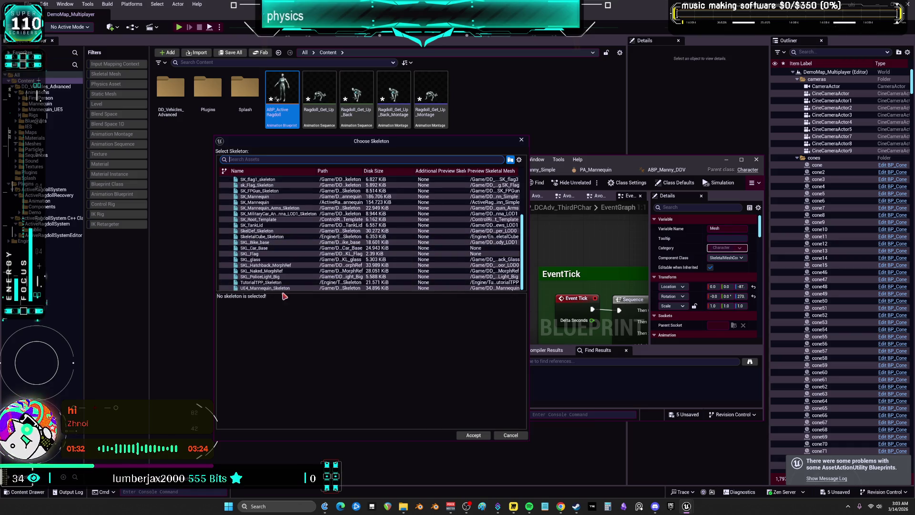
left_click_drag(362, 170, 436, 170)
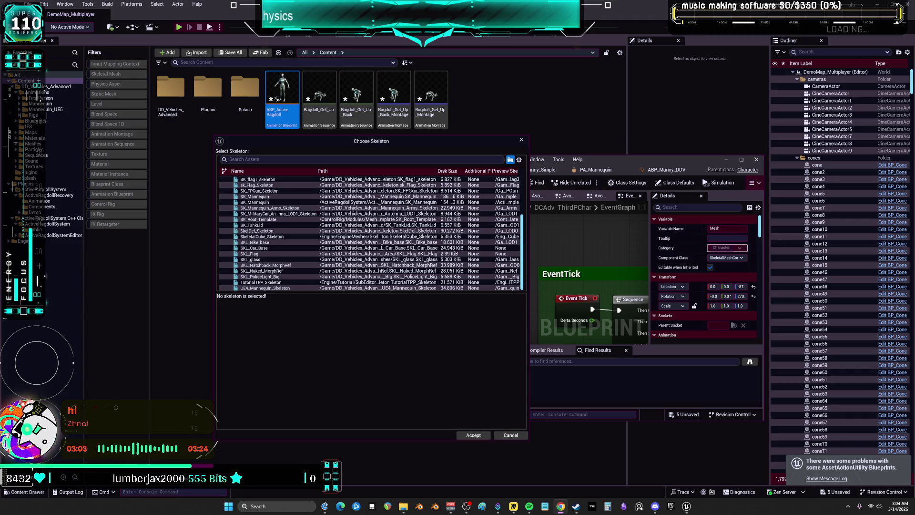
Step: Switch from Unreal Editor to Spotify, leaving the skeleton picker open
left_click(529, 506)
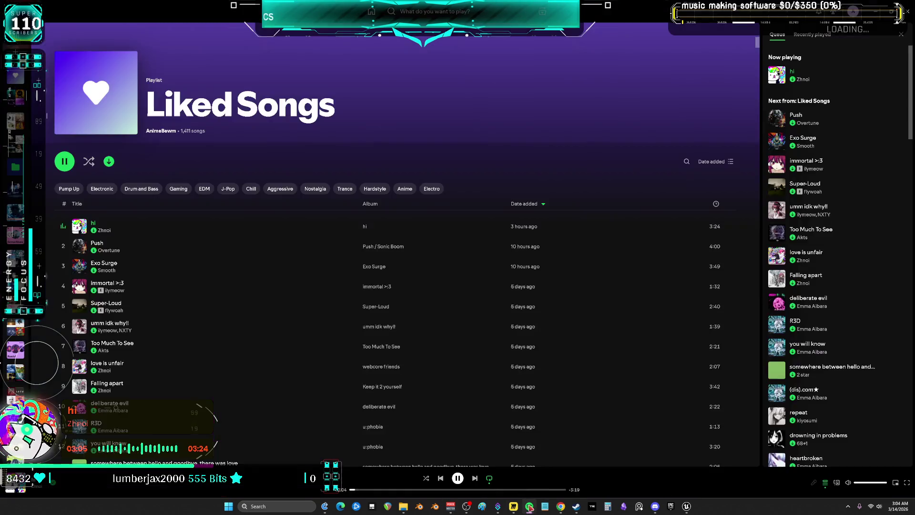
Step: Search Spotify for 'marshmellow' and play Marshmello's Alone
left_click(407, 11)
type("m")
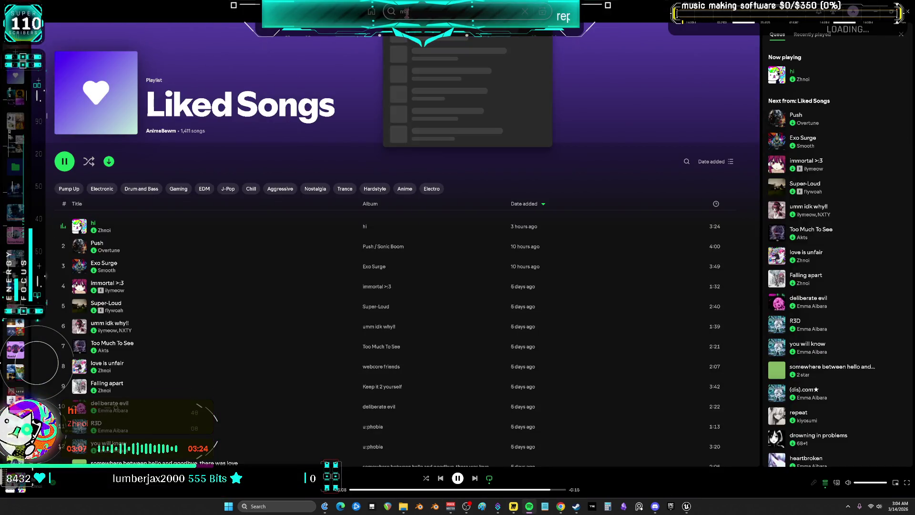
type("arshmellow")
key("Return")
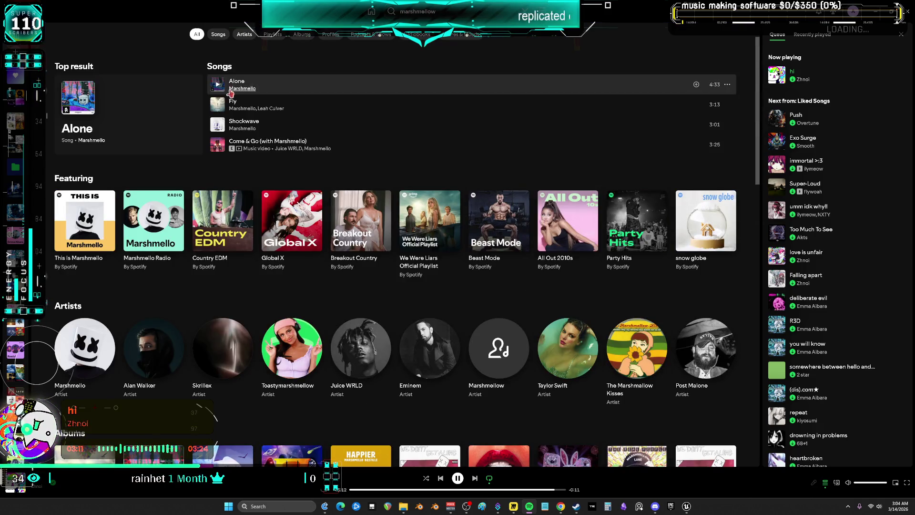
left_click(217, 85)
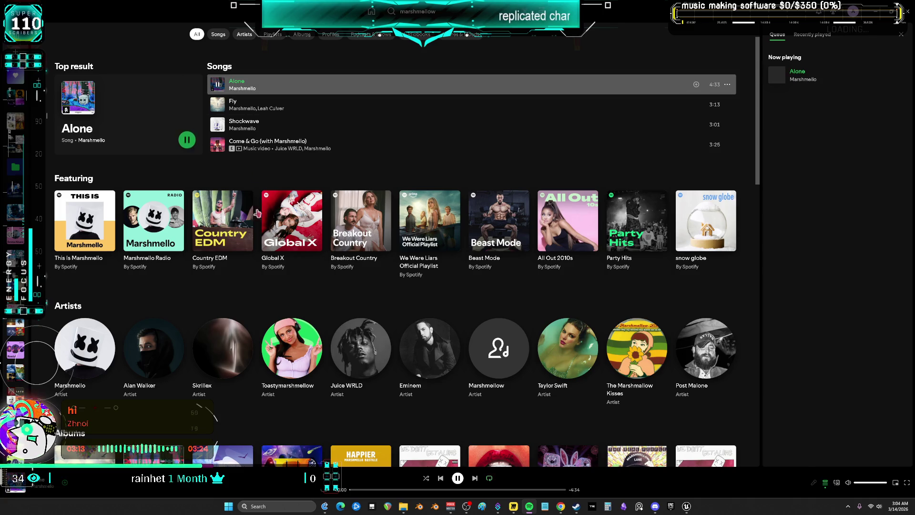
Step: Skip Alone ahead to about 1:46, then return to the Liked Songs playlist
left_click(393, 490)
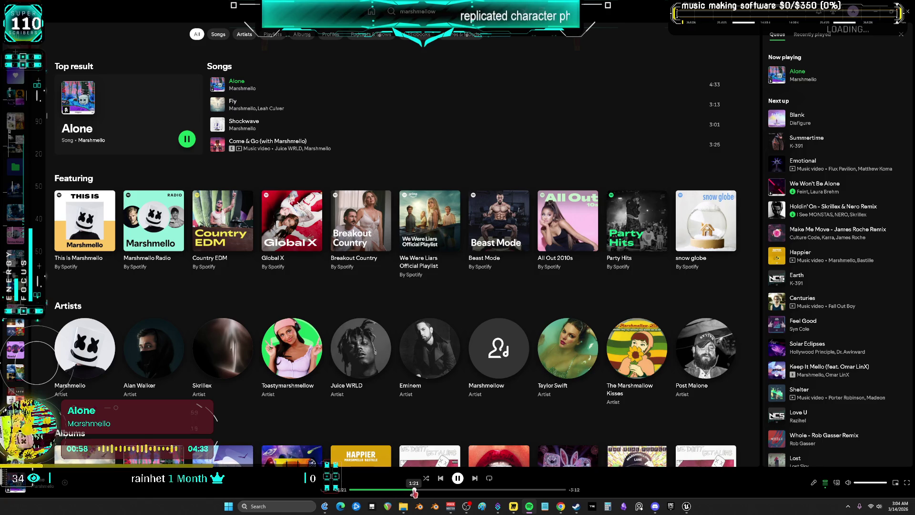
left_click(434, 490)
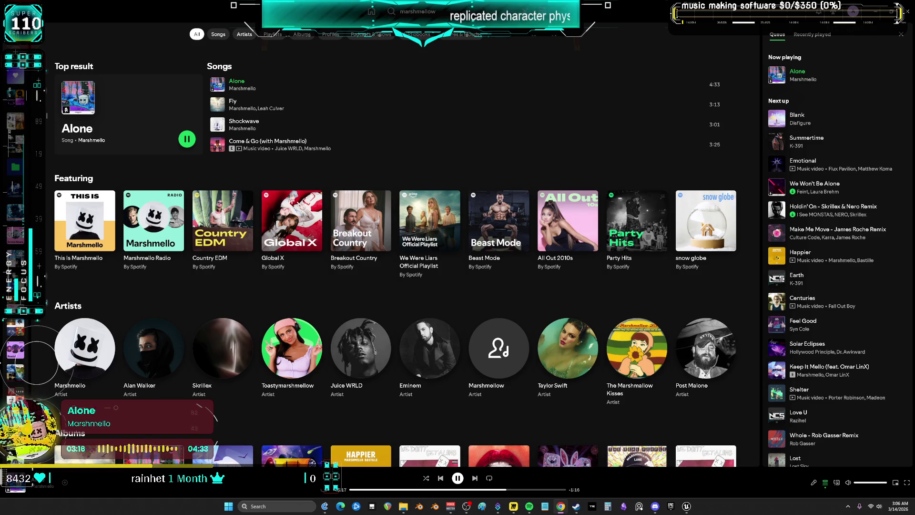
left_click(16, 75)
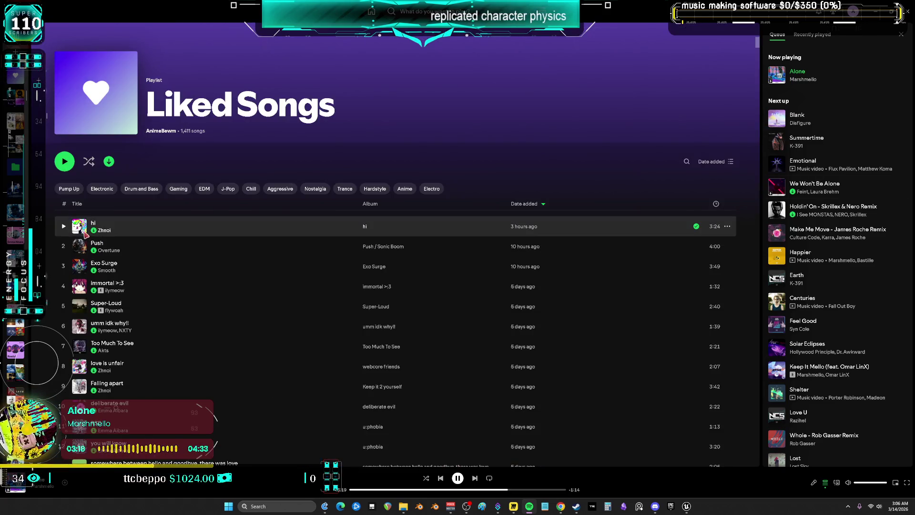
Step: Play the track 'hi' and scrub it back to 1:25
left_click(63, 226)
left_click(491, 489)
left_click_drag(491, 492, 435, 493)
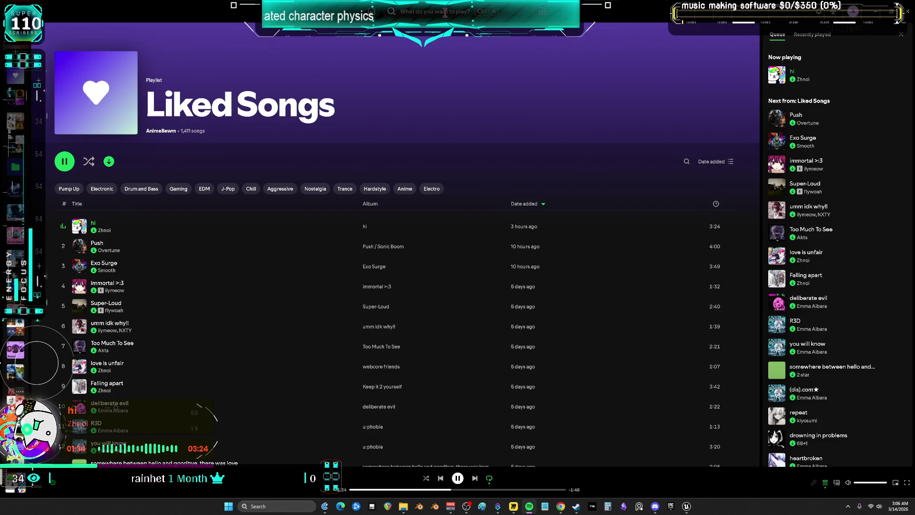
Step: Play Push by Overtune from Liked Songs and switch back to the Unreal skeleton picker
double_click(429, 246)
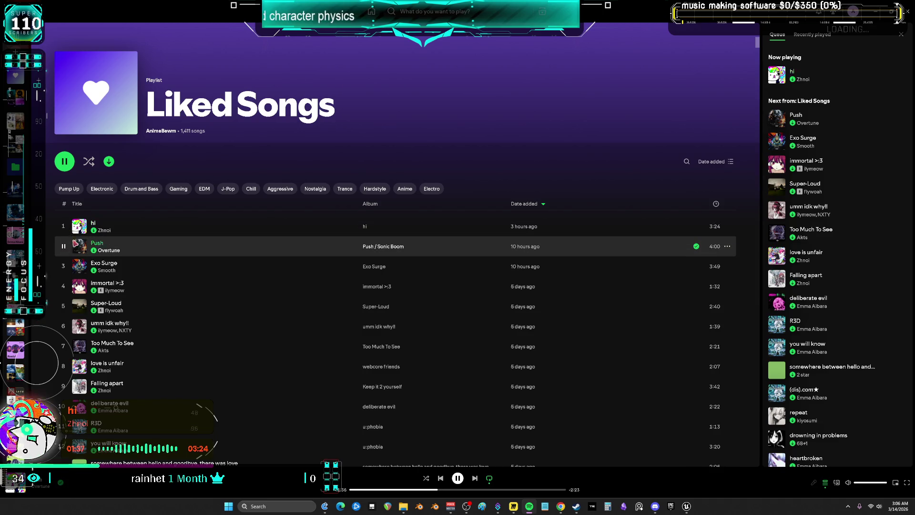
key("alt+Tab")
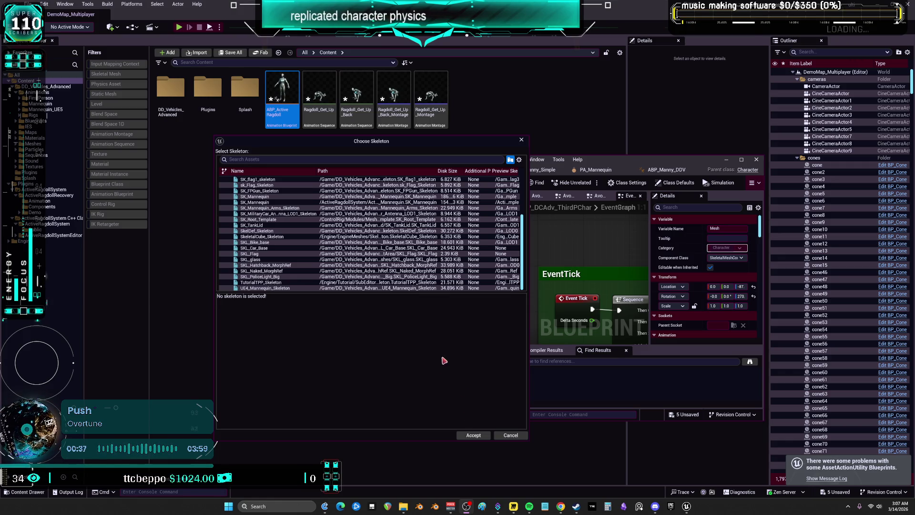
Step: Cancel the skeleton picker, maximize the EventTick graph, then bring up the PA_Mannequin physics asset
left_click(522, 140)
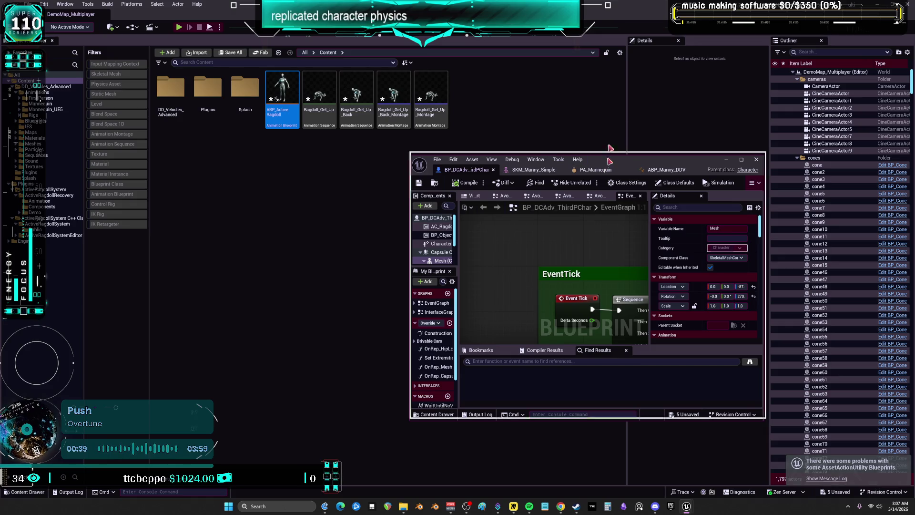
double_click(596, 159)
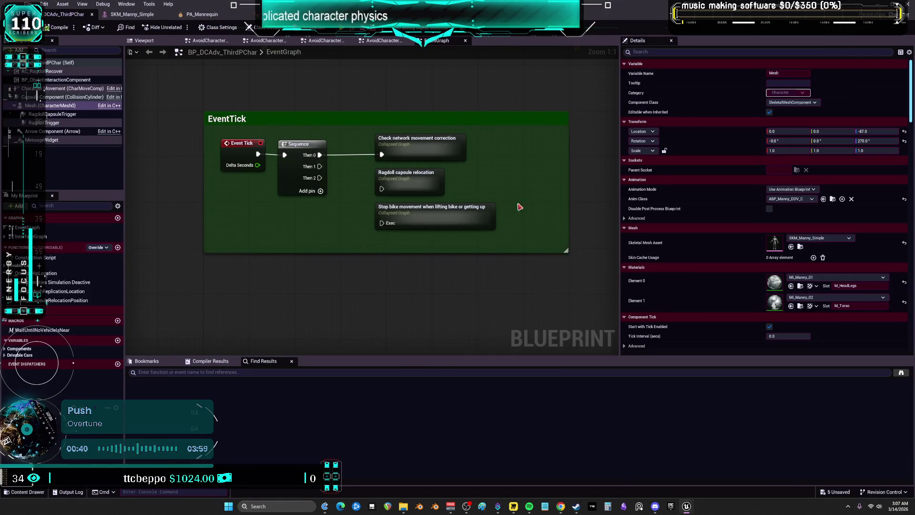
mouse_move(520, 215)
left_mouse_down()
mouse_move(523, 188)
mouse_move(523, 202)
mouse_move(470, 200)
mouse_move(570, 208)
mouse_move(504, 188)
mouse_move(453, 249)
mouse_move(566, 210)
mouse_move(456, 252)
mouse_move(516, 197)
mouse_move(523, 237)
mouse_move(443, 241)
mouse_move(521, 187)
mouse_move(578, 258)
mouse_move(472, 208)
mouse_move(521, 241)
mouse_move(441, 258)
mouse_move(455, 217)
mouse_move(471, 264)
mouse_move(525, 244)
mouse_move(589, 279)
mouse_move(527, 194)
mouse_move(425, 227)
mouse_move(540, 226)
mouse_move(531, 220)
mouse_move(528, 283)
mouse_move(540, 240)
mouse_move(539, 277)
mouse_move(539, 238)
mouse_move(549, 283)
mouse_move(596, 249)
mouse_move(436, 268)
mouse_move(589, 241)
mouse_move(595, 141)
mouse_move(541, 110)
mouse_move(421, 137)
mouse_move(410, 216)
mouse_move(512, 208)
mouse_move(562, 265)
mouse_move(504, 219)
mouse_move(465, 295)
mouse_move(549, 245)
mouse_move(472, 239)
mouse_move(567, 274)
mouse_move(525, 219)
mouse_move(454, 266)
mouse_move(529, 237)
mouse_move(560, 255)
mouse_move(444, 265)
mouse_move(462, 204)
mouse_move(558, 276)
mouse_move(549, 279)
left_mouse_up()
left_click_drag(445, 261, 435, 234)
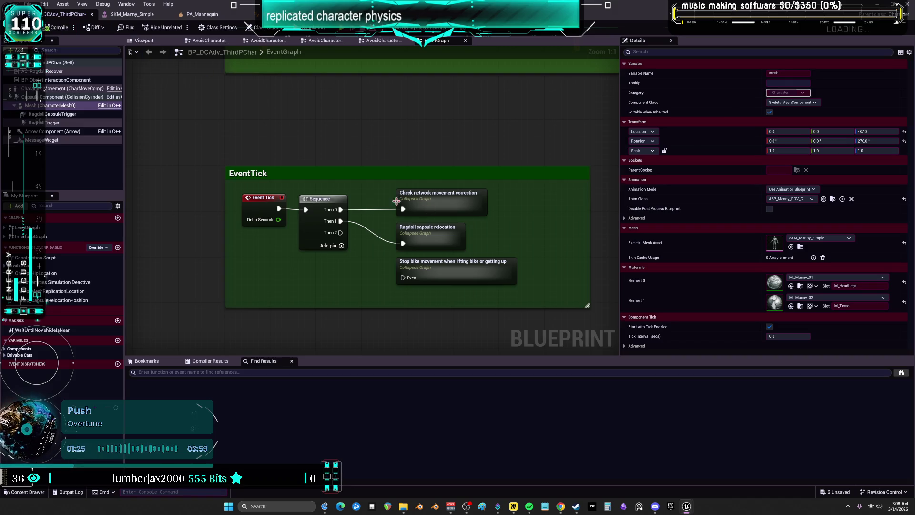
left_click(200, 14)
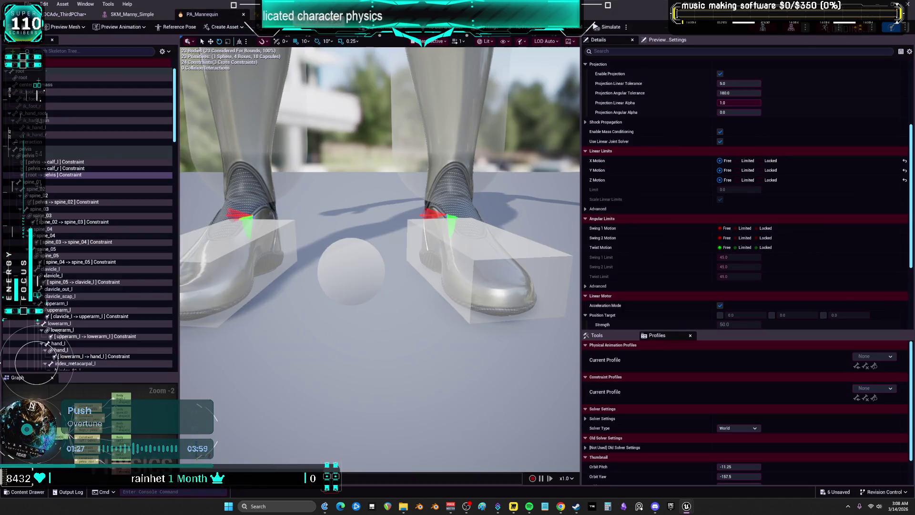
Step: Inspect ABP_Manny_DDV's AnimGraph, where the Use Legs Blend Poses by bool node feeds Output Pose
left_click(591, 15)
scroll(511, 143, "up", 1)
mouse_move(560, 157)
left_mouse_down()
mouse_move(512, 114)
mouse_move(458, 124)
mouse_move(760, 133)
mouse_move(557, 158)
left_mouse_up()
scroll(511, 114, "down", 1)
scroll(502, 99, "up", 1)
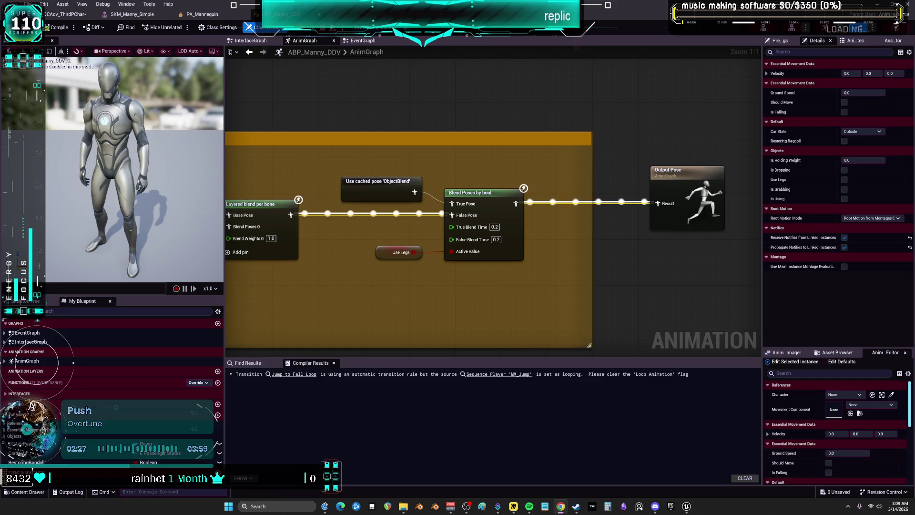
Step: Return to BP_DCAdv_ThirdPChar's EventGraph in a smaller window moved lower left, centering the EventTick comment
scroll(341, 161, "down", 2)
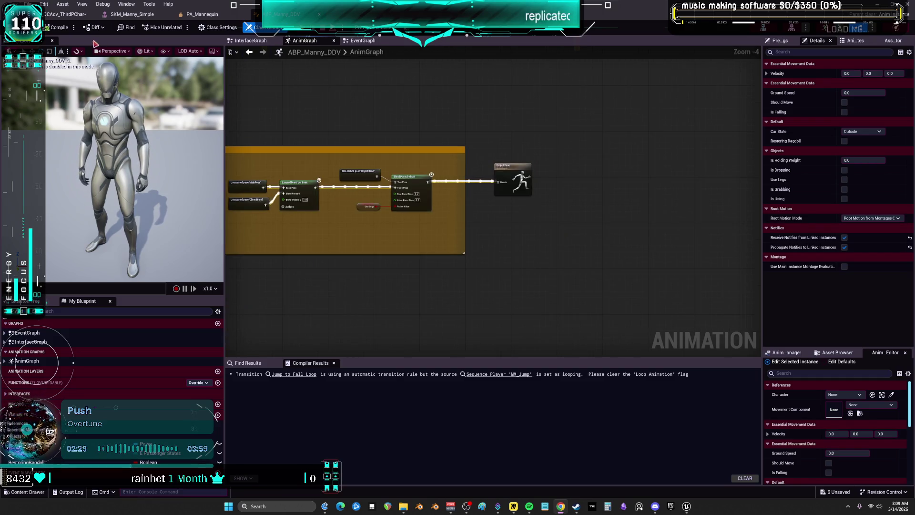
left_click(77, 15)
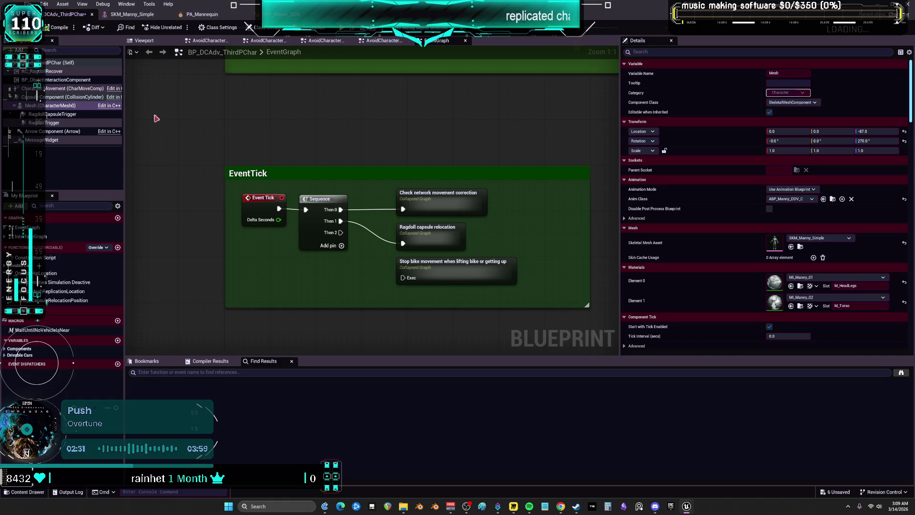
left_click_drag(339, 15, 550, 94)
mouse_move(611, 85)
left_mouse_down()
mouse_move(481, 199)
mouse_move(436, 216)
left_mouse_up()
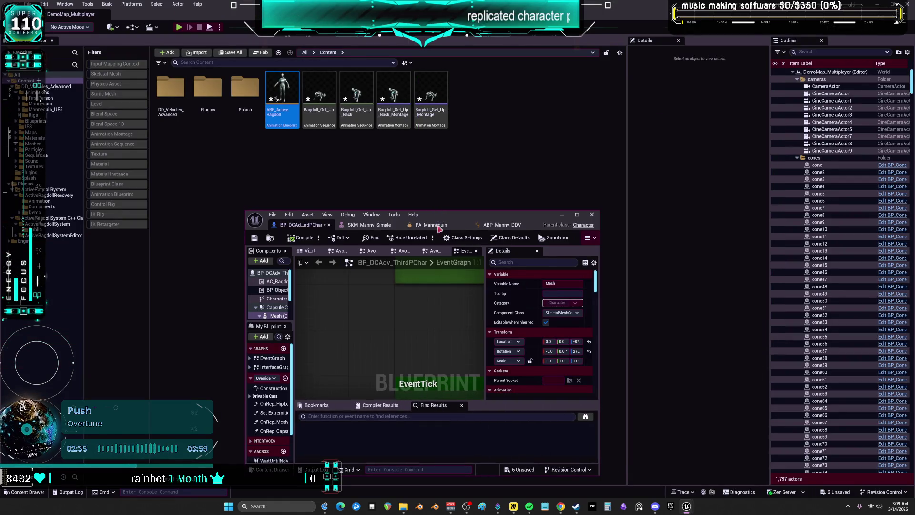
mouse_move(411, 323)
left_mouse_down()
mouse_move(333, 339)
mouse_move(333, 305)
mouse_move(420, 334)
mouse_move(337, 357)
mouse_move(382, 357)
mouse_move(432, 378)
mouse_move(364, 315)
mouse_move(366, 395)
mouse_move(376, 316)
mouse_move(360, 381)
mouse_move(353, 314)
mouse_move(323, 389)
mouse_move(361, 399)
mouse_move(389, 356)
mouse_move(382, 352)
left_mouse_up()
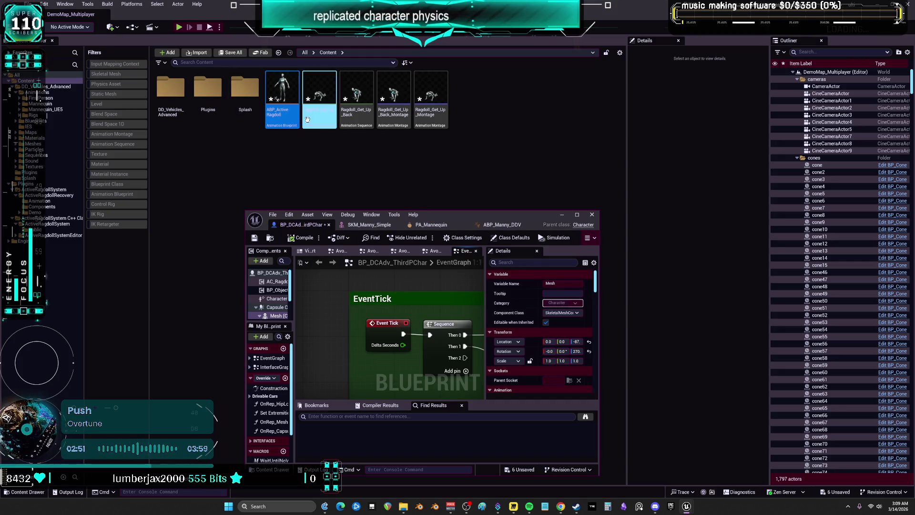
Step: Open Retarget Animations for ABP_ActiveRagdoll and scroll through the target skeletal mesh list
right_click(283, 93)
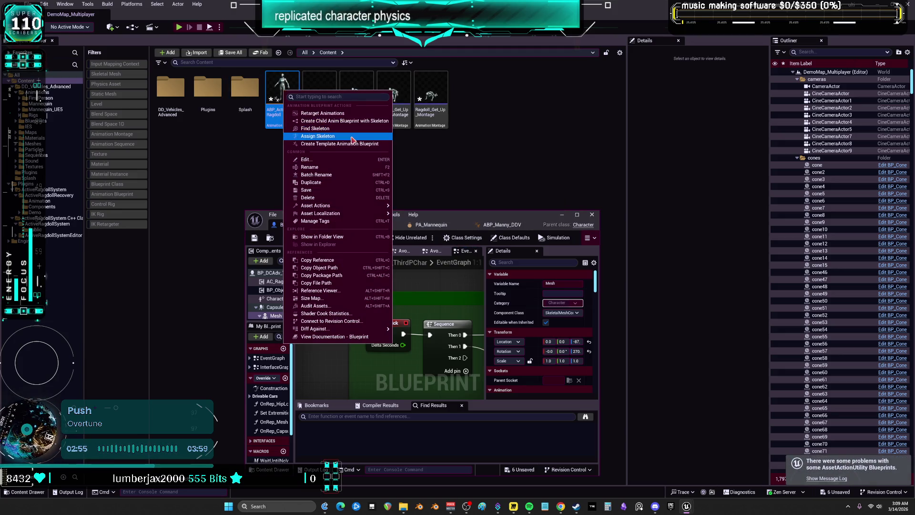
left_click(350, 114)
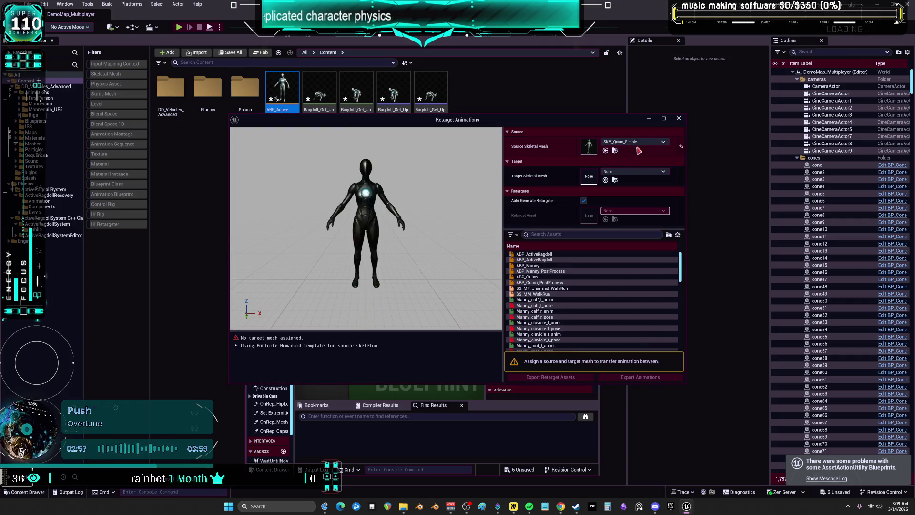
left_click(635, 142)
left_click(633, 172)
left_click(633, 172)
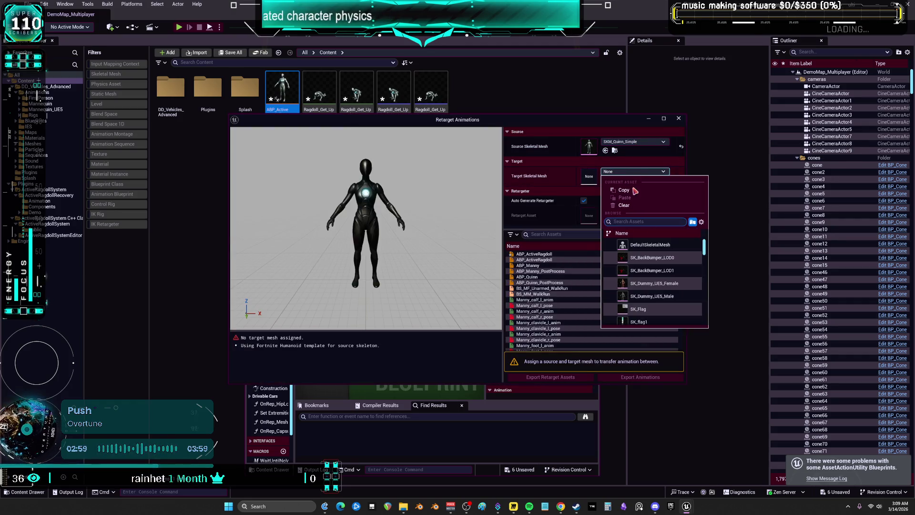
scroll(688, 281, "down", 5)
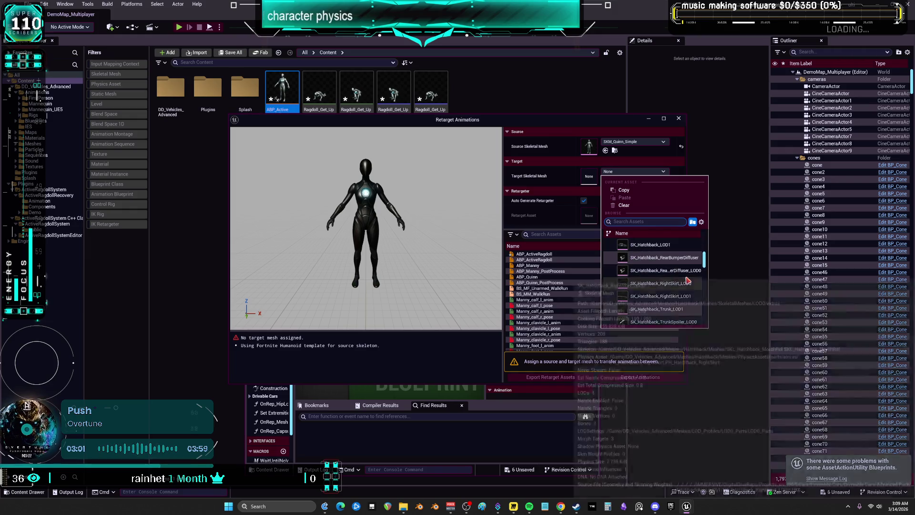
scroll(687, 277, "down", 10)
scroll(686, 273, "down", 10)
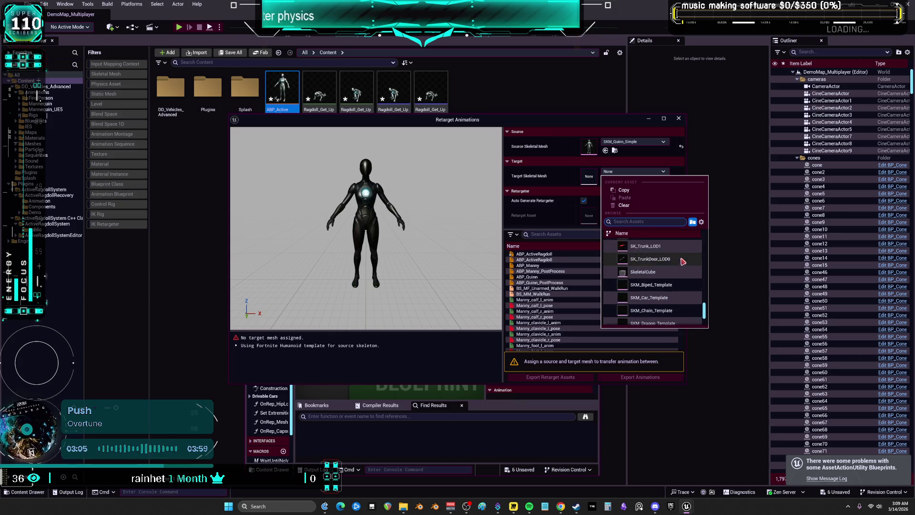
key("Escape")
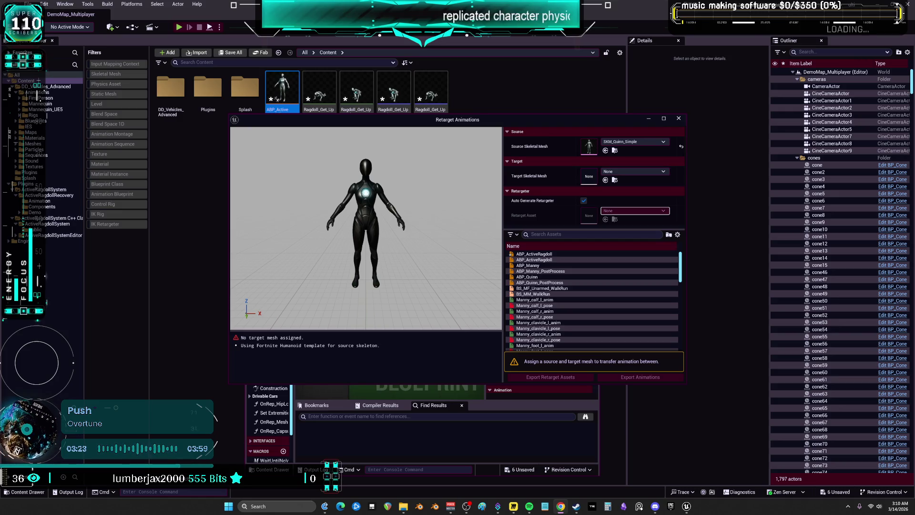
Step: Browse the target mesh list again without choosing, then close the Retarget Animations window
left_click(621, 173)
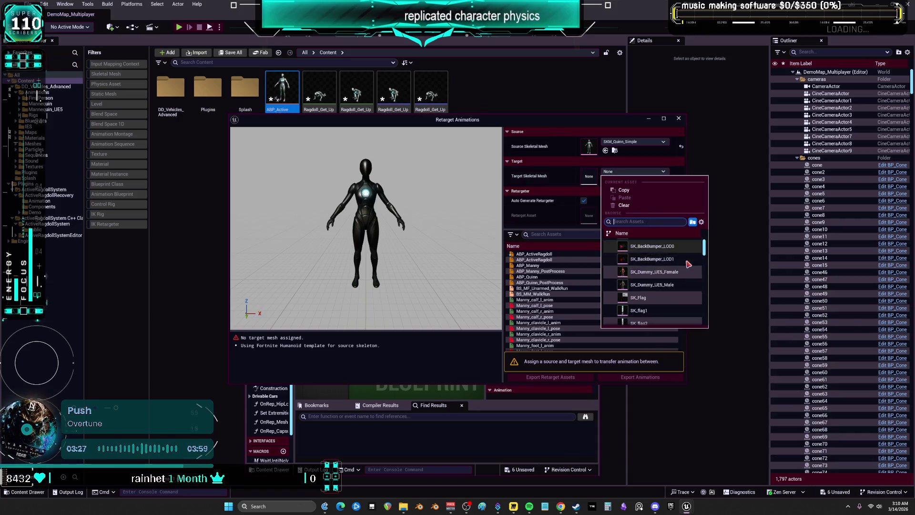
scroll(689, 265, "down", 5)
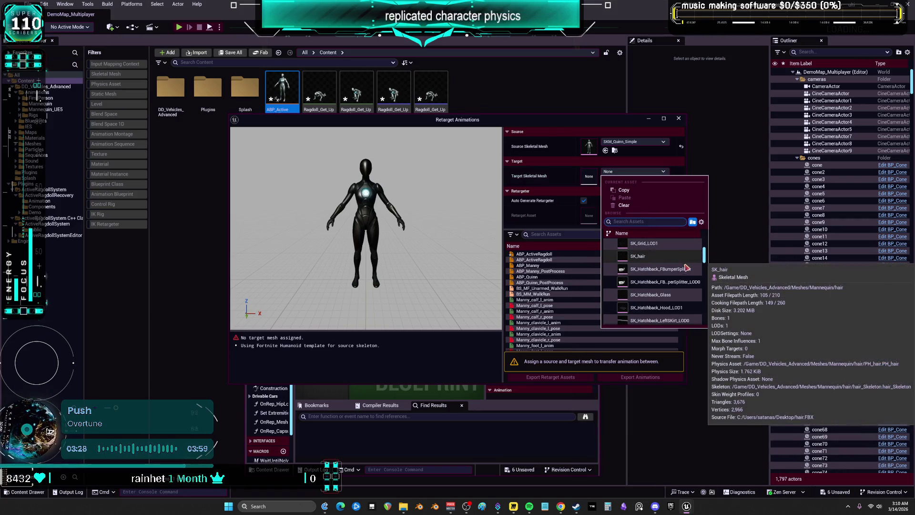
scroll(687, 277, "down", 4)
scroll(683, 309, "down", 3)
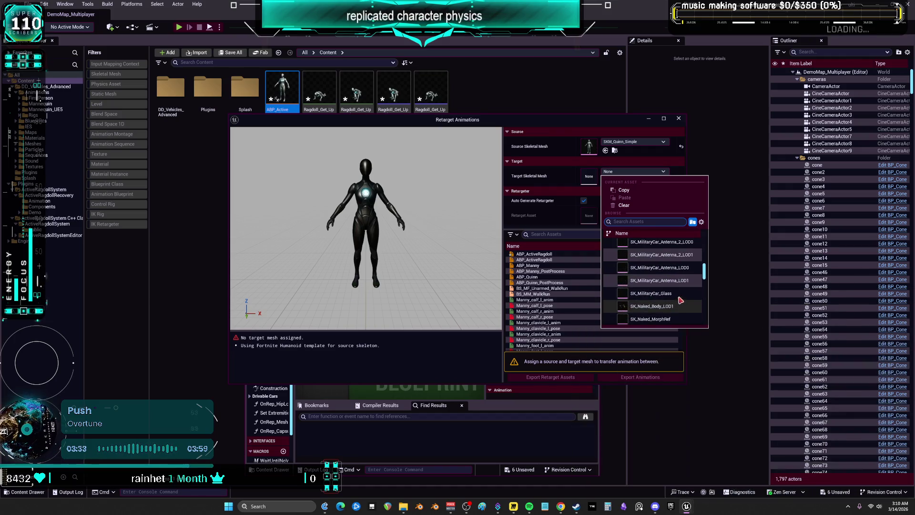
scroll(680, 302, "down", 3)
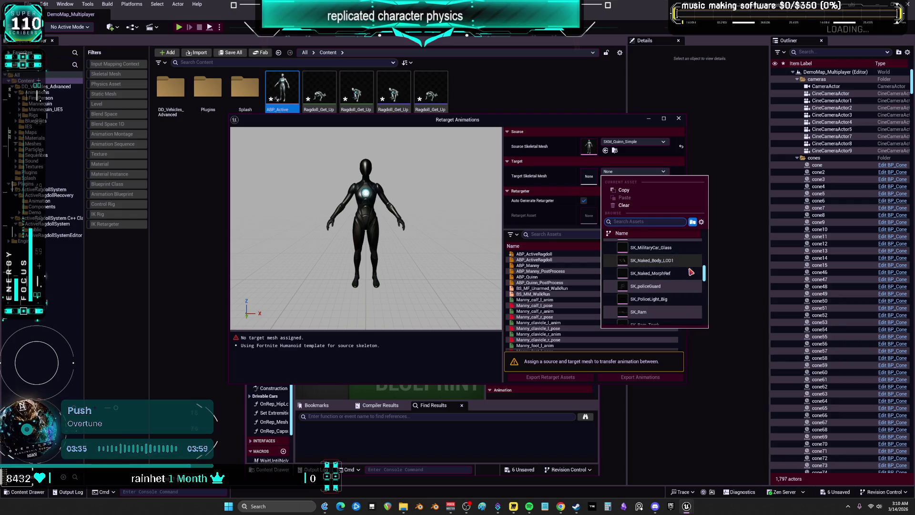
scroll(691, 267, "down", 3)
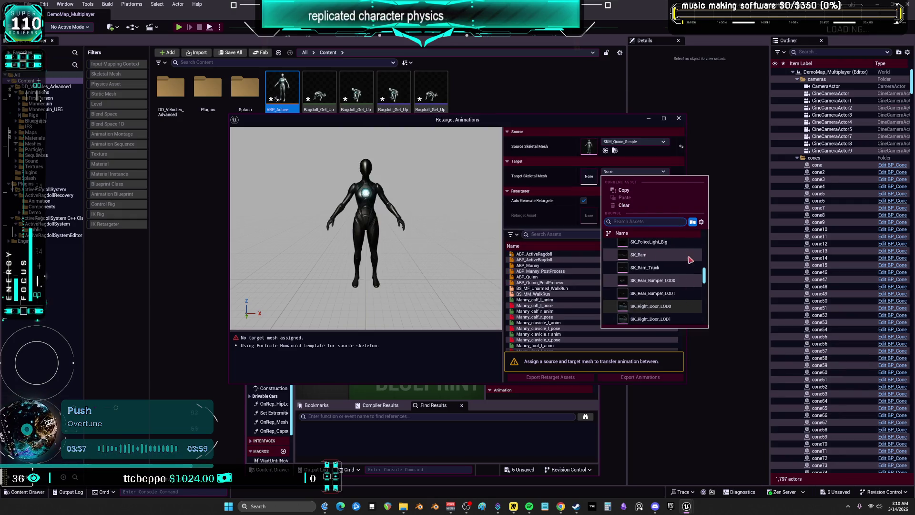
scroll(684, 263, "down", 5)
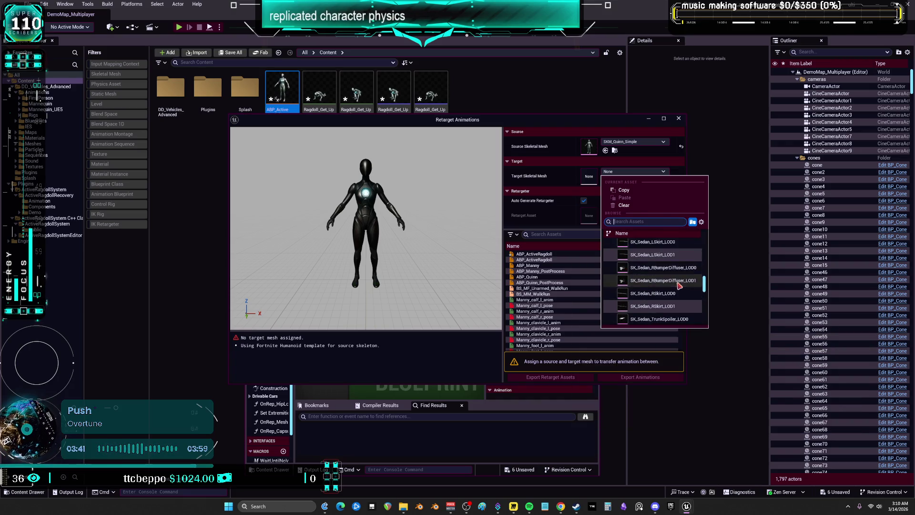
scroll(676, 286, "down", 5)
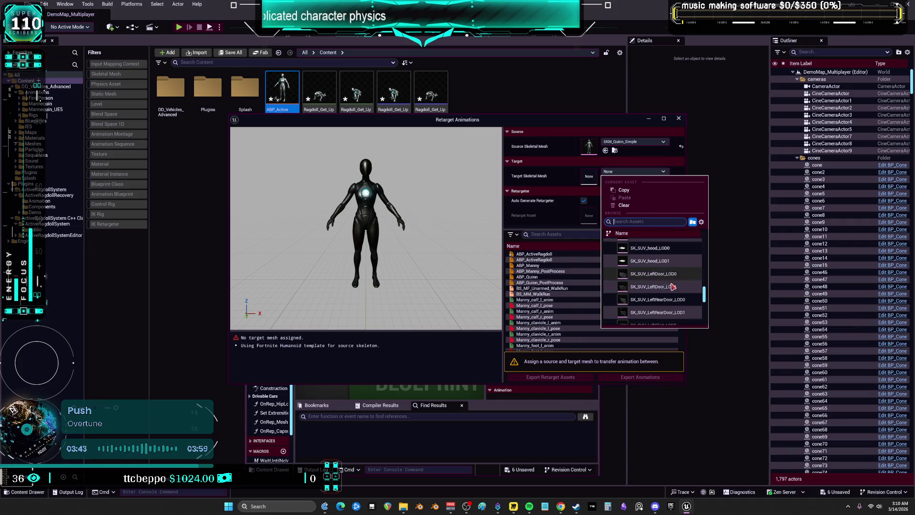
scroll(673, 286, "down", 6)
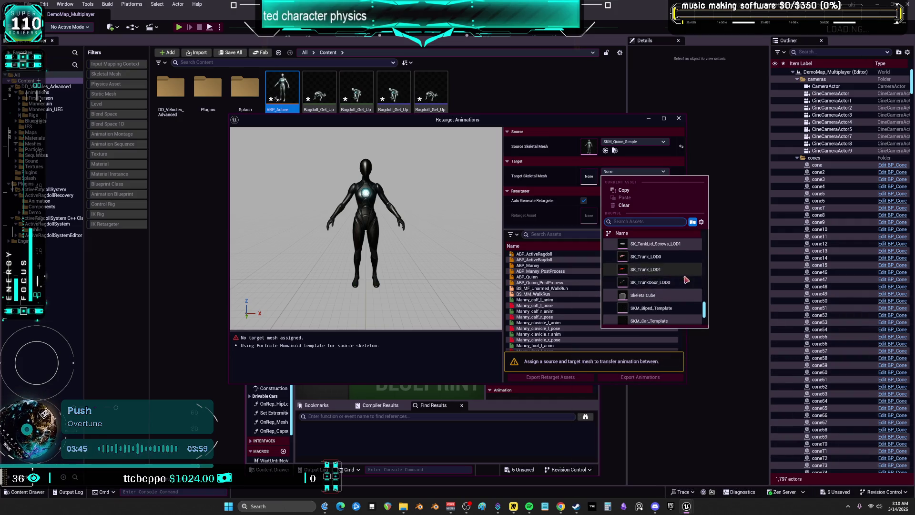
scroll(672, 286, "down", 3)
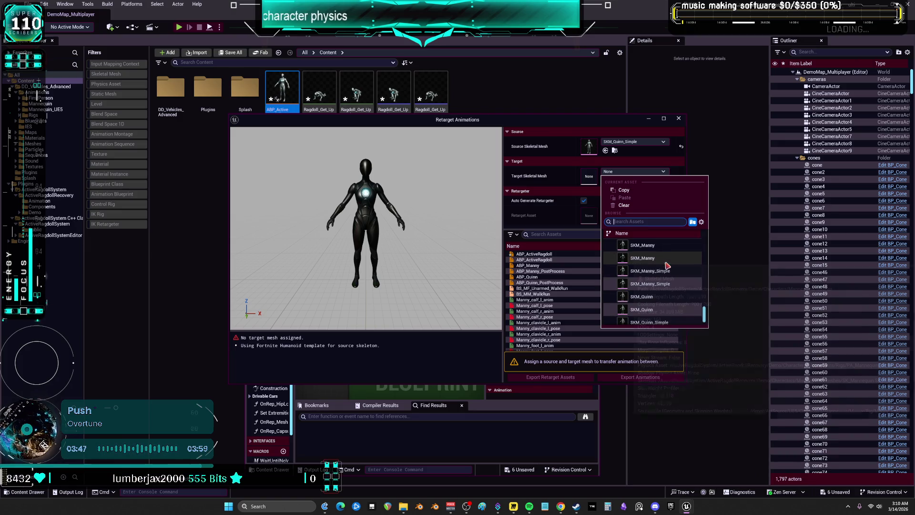
left_click(403, 249)
left_click(680, 118)
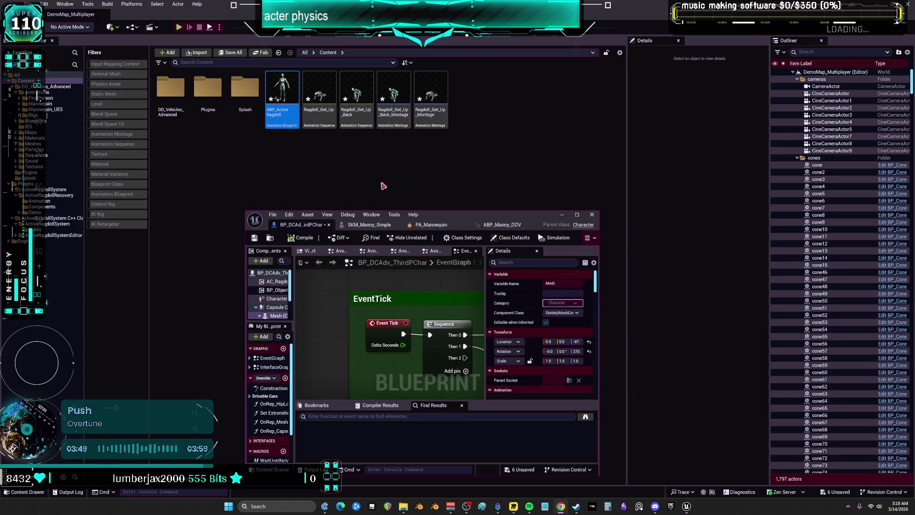
Step: Maximize the blueprint editor and locate SKM_Manny_Simple in the content browser, leaving its name unchanged
double_click(464, 221)
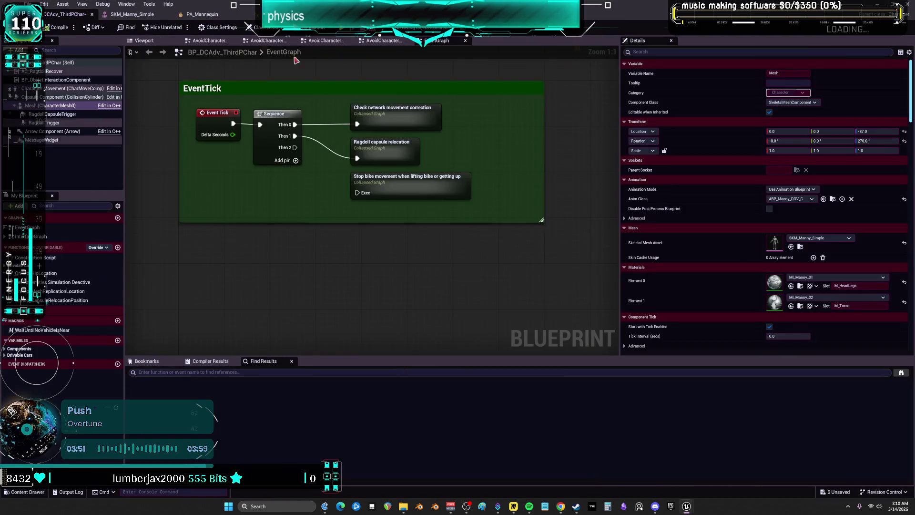
left_click(800, 247)
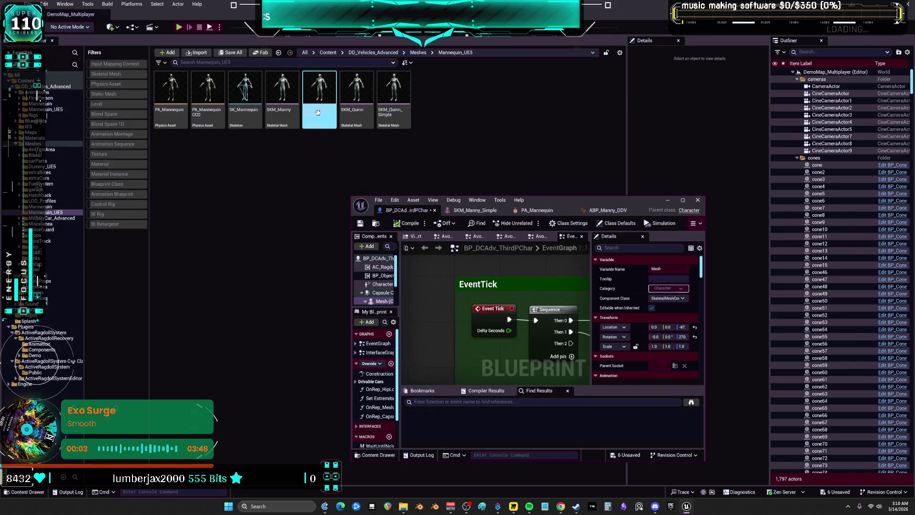
key("F2")
left_click(291, 208)
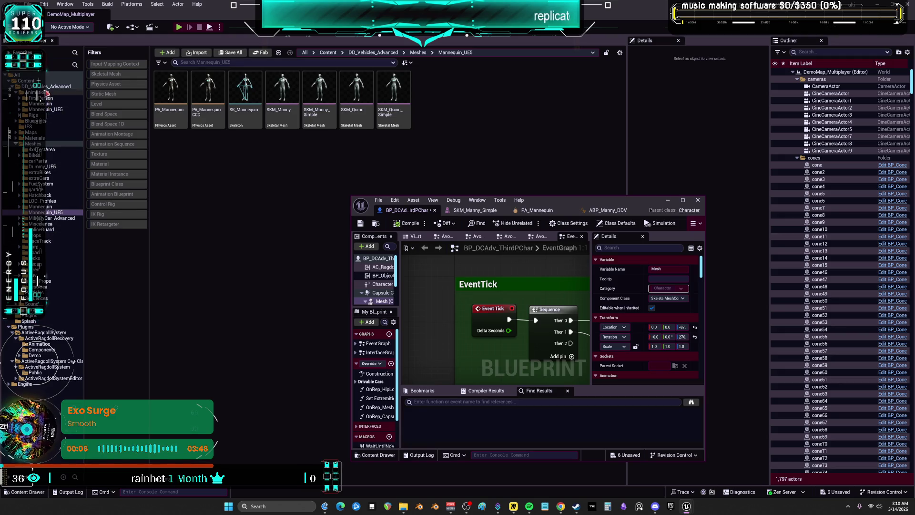
Step: Browse the ActiveRagdollRecovery Components and Animation folders and select ABP_ActiveRagdoll
left_click(46, 337)
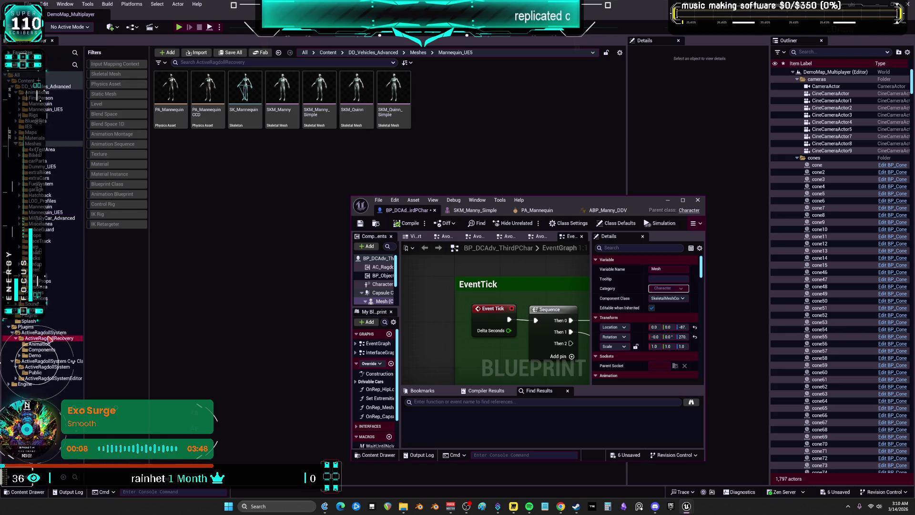
left_click(42, 348)
left_click(39, 344)
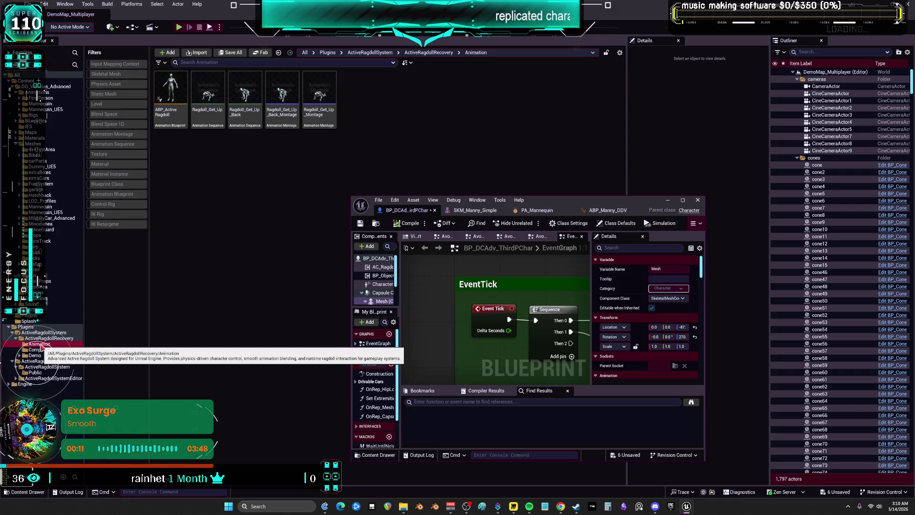
left_click(169, 91)
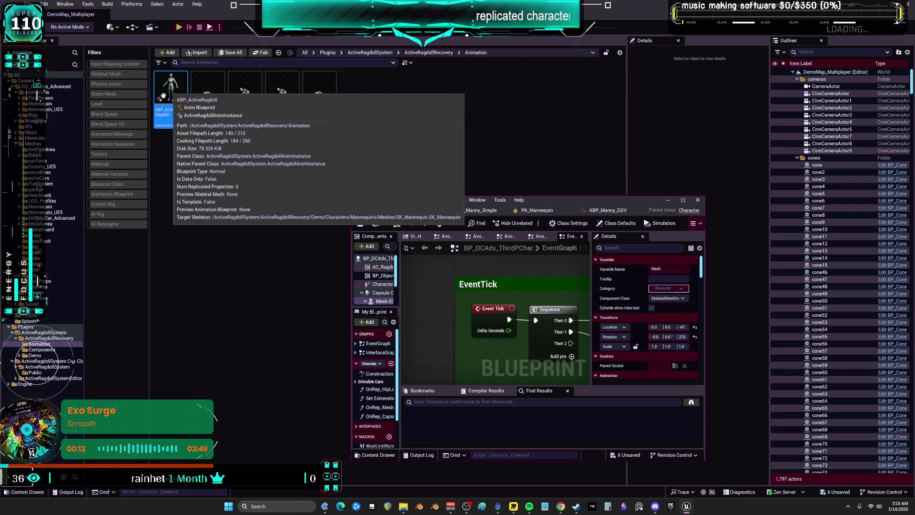
left_click(15, 87)
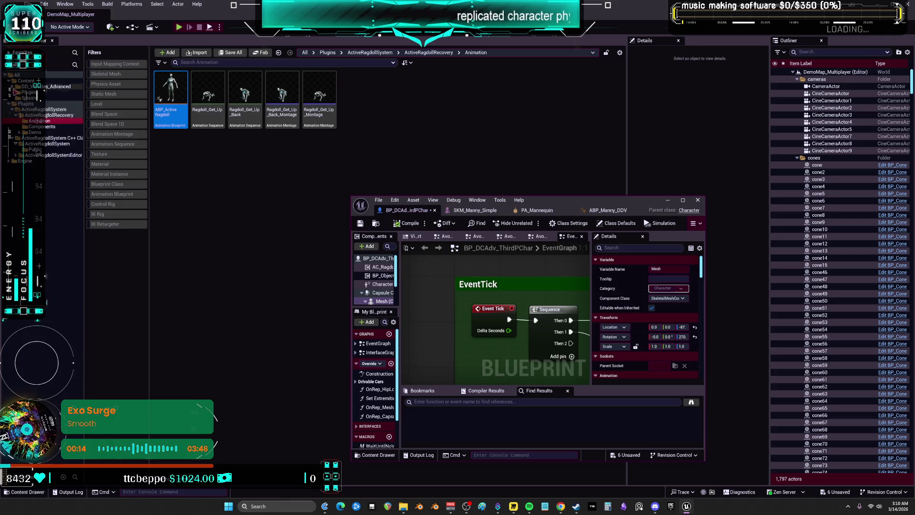
Step: Browse the ActiveRagdollSystem public C++ classes and editor AnimGraphNodes folders
left_click(30, 92)
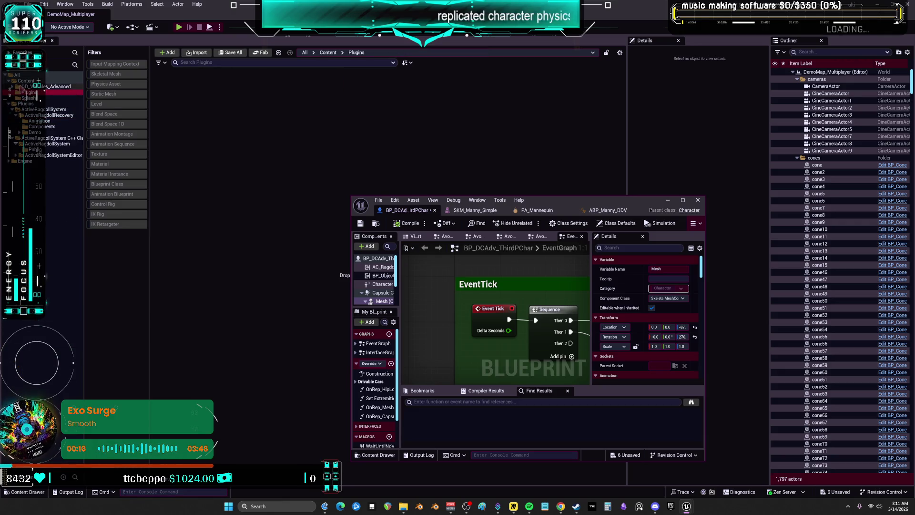
left_click(40, 144)
left_click(35, 149)
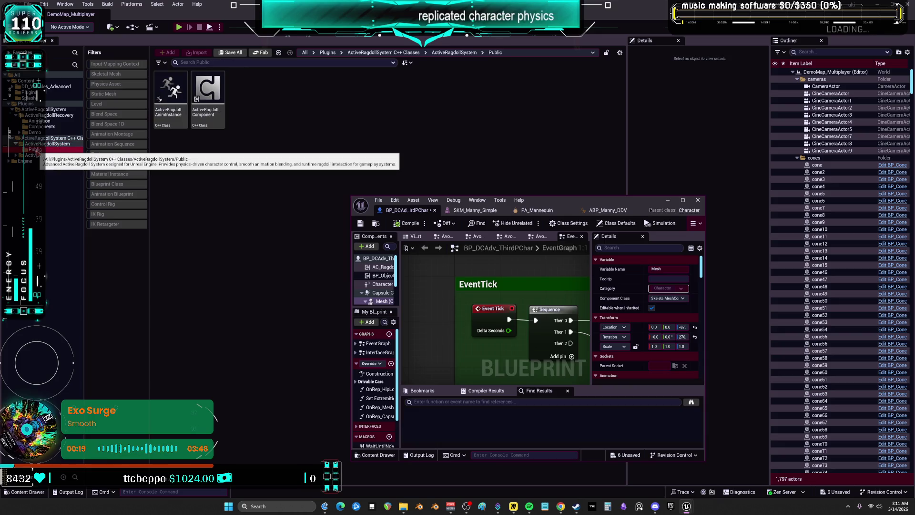
left_click(30, 161)
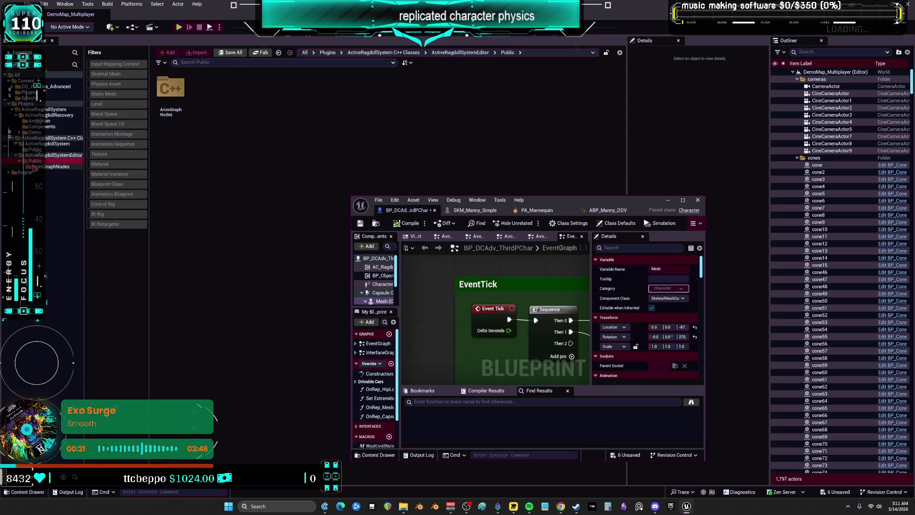
left_click(38, 167)
left_click(35, 143)
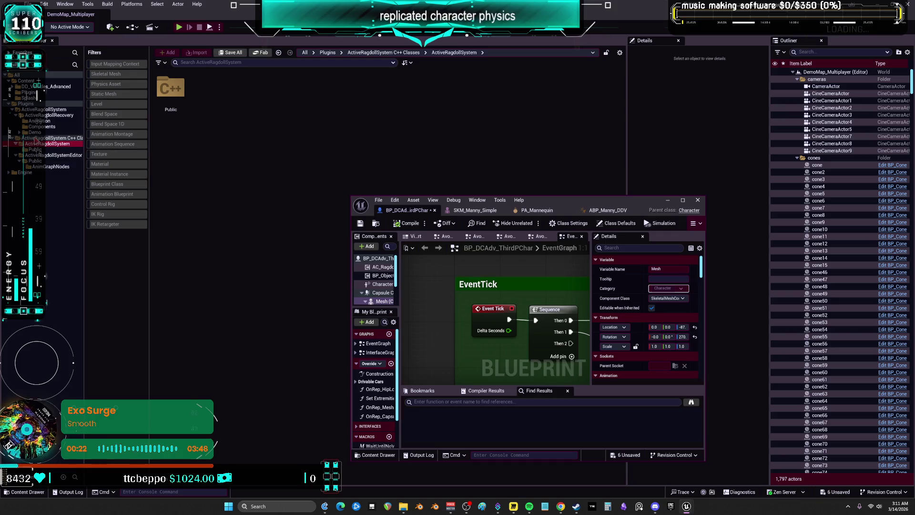
Step: Look through the ActiveRagdollSystem Demo and Widget folders, then return to the empty Content > Plugins
left_click(35, 132)
left_click(44, 109)
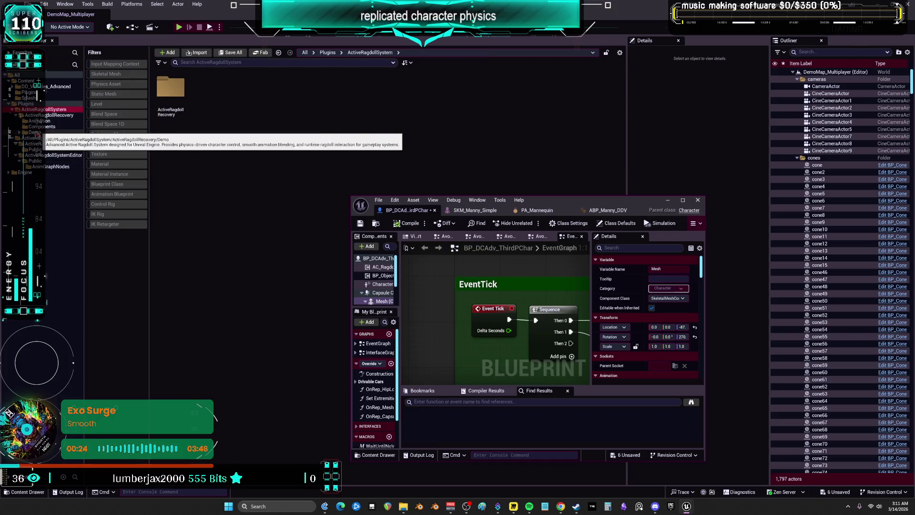
left_click(19, 133)
left_click(39, 166)
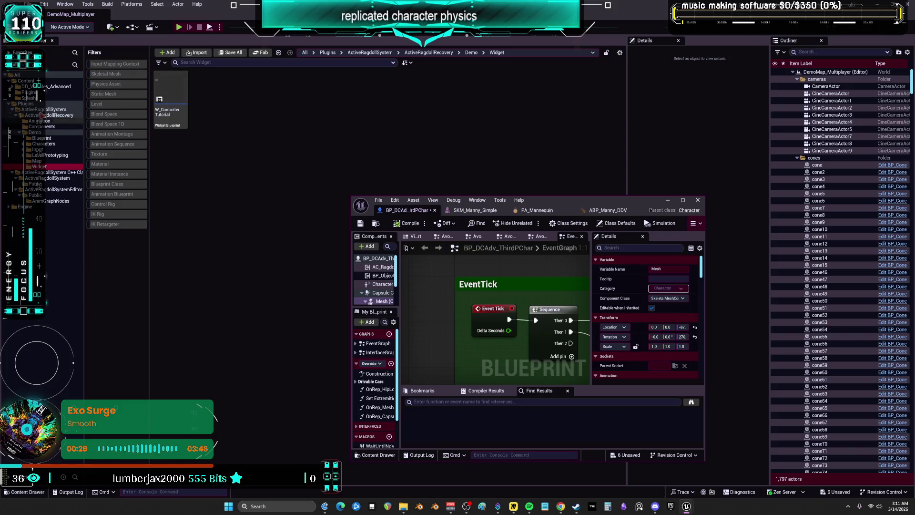
left_click(26, 80)
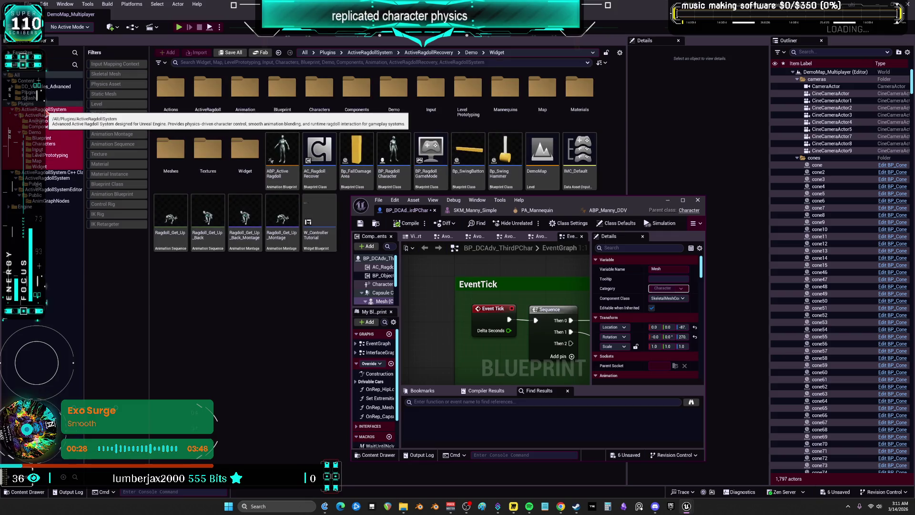
left_click(29, 92)
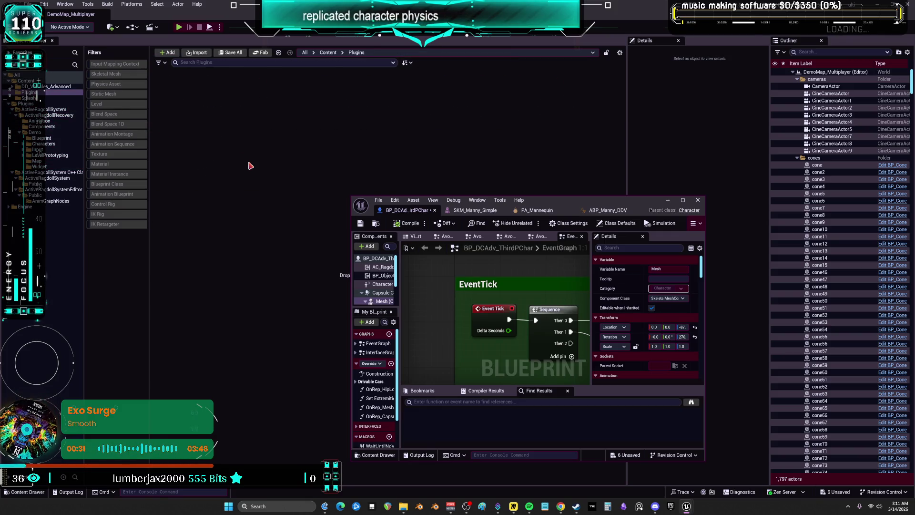
Step: Move the ActiveRagdollRecovery folder into Content > Plugins and load its 36 assets
left_click_drag(48, 115, 46, 109)
left_click(62, 111)
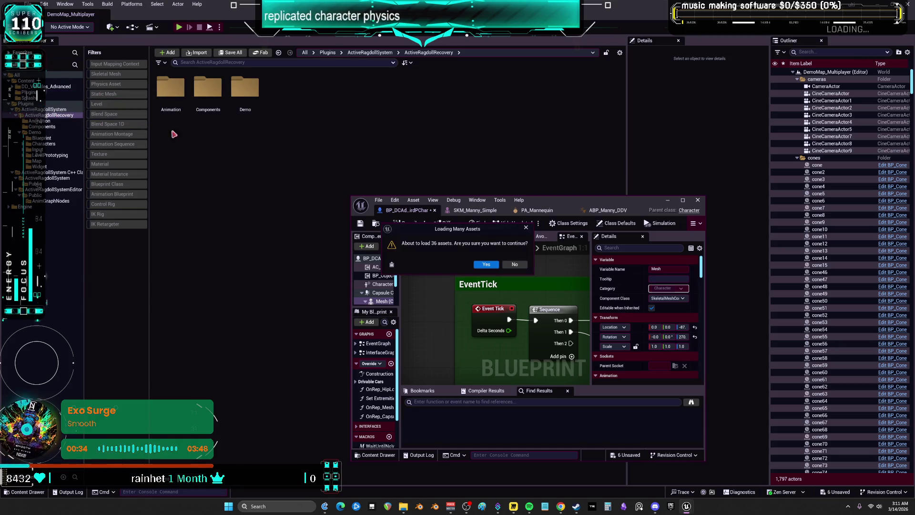
left_click(487, 265)
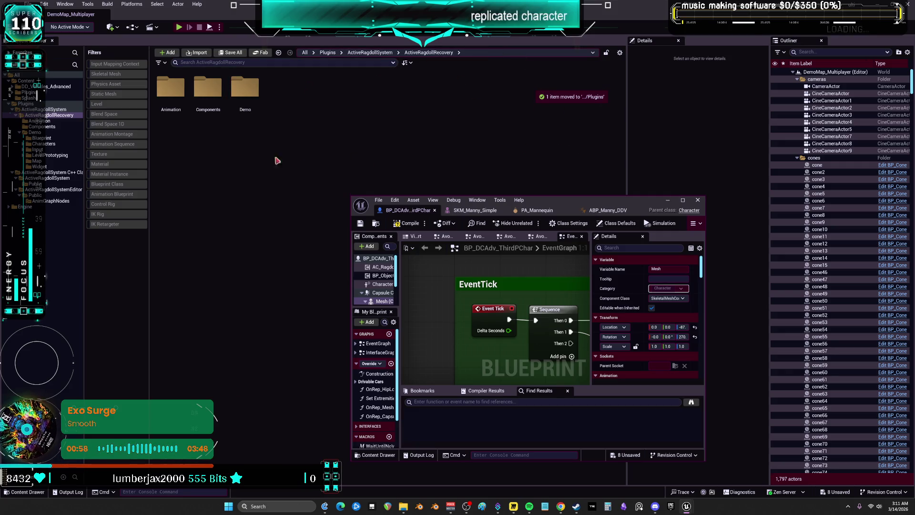
Step: Expand the moved ActiveRagdollRecovery folder's Components and close the character blueprint editor
left_click(29, 92)
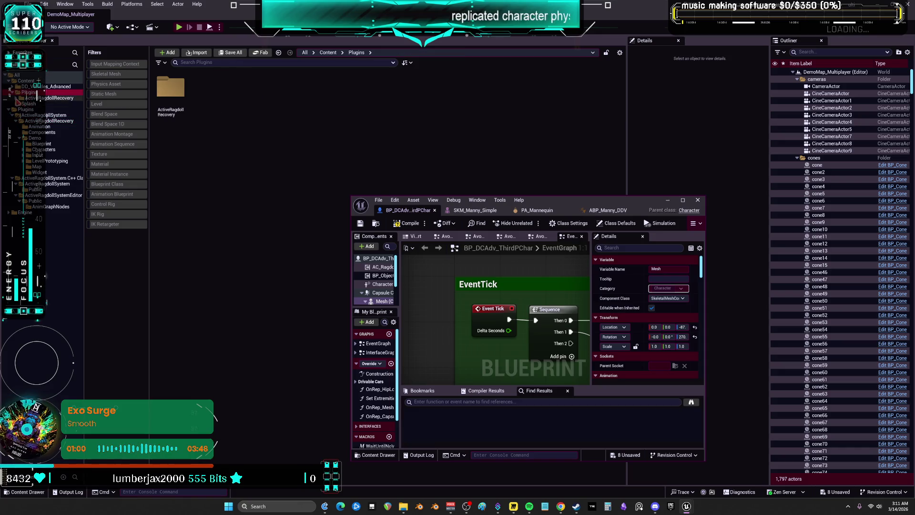
left_click(21, 98)
left_click(42, 110)
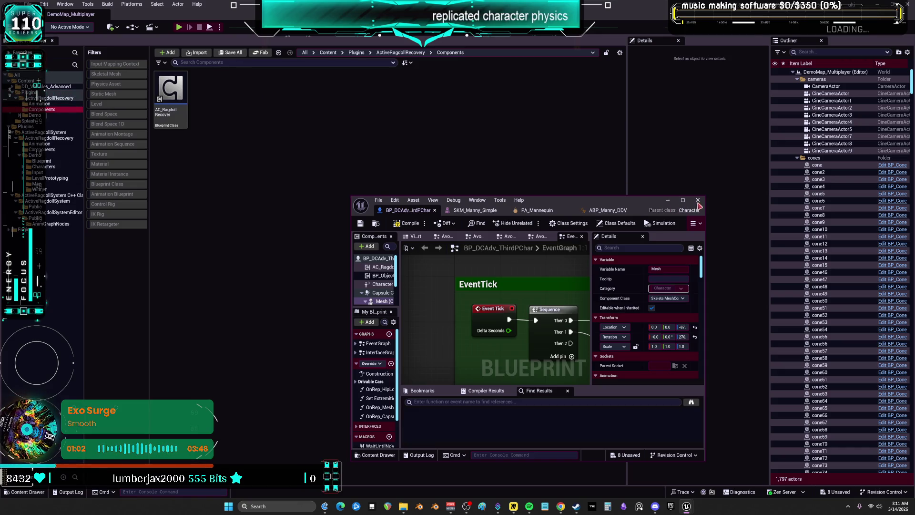
left_click(698, 200)
Step: Browse the moved Demo folders: Blueprint, Input, Characters, Mannequins Animations and Rigs
left_click(20, 115)
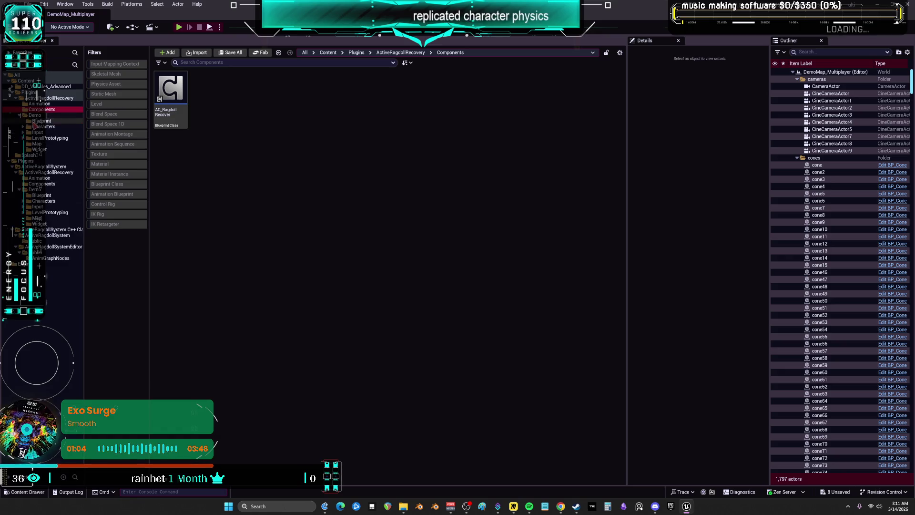
left_click(41, 121)
left_click(23, 132)
left_click(23, 126)
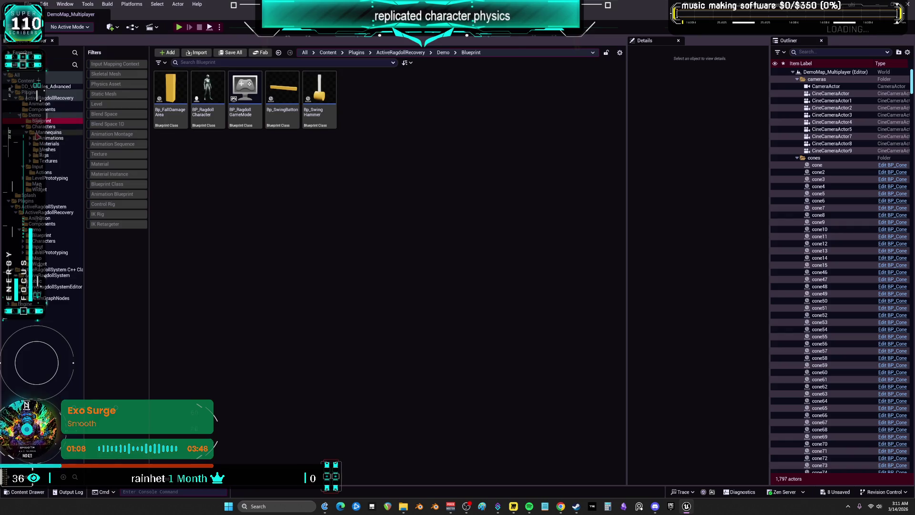
double_click(42, 133)
left_click(43, 138)
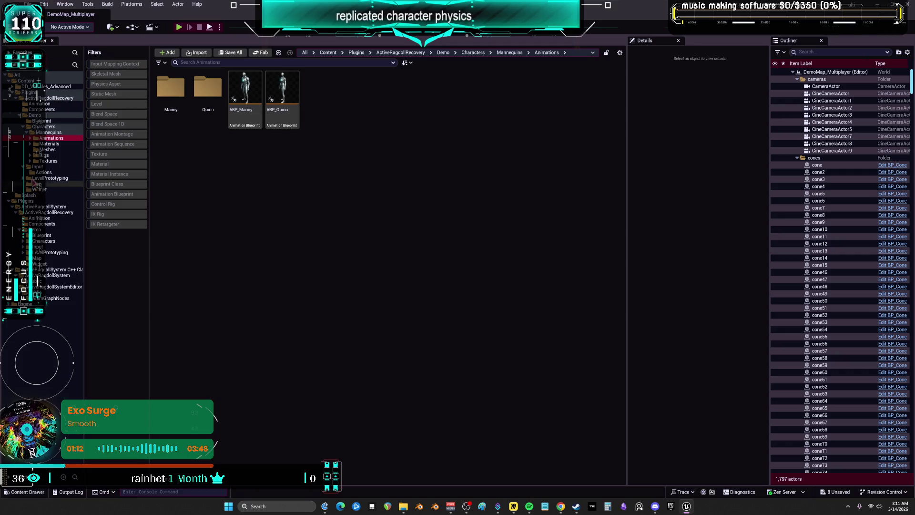
left_click(32, 161)
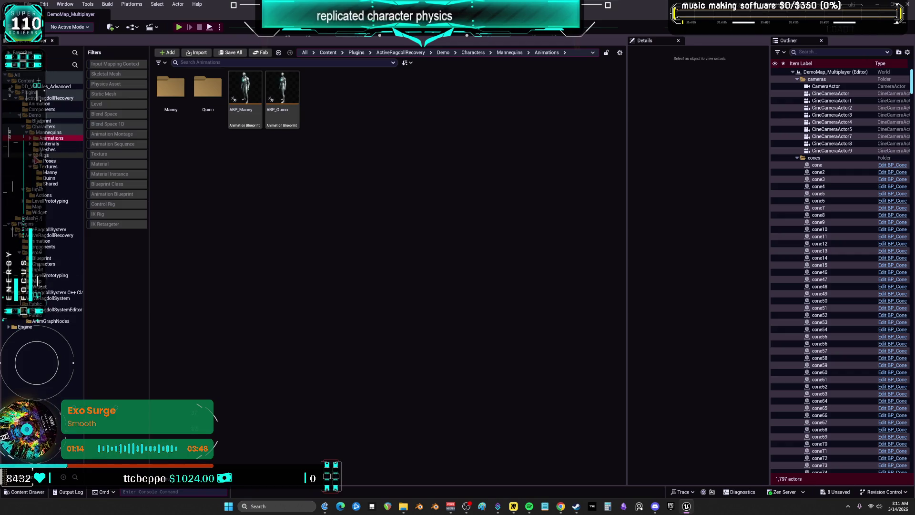
Step: Go to ActiveRagdollRecovery's Animation folder and select ABP_ActiveRagdoll
left_click(53, 98)
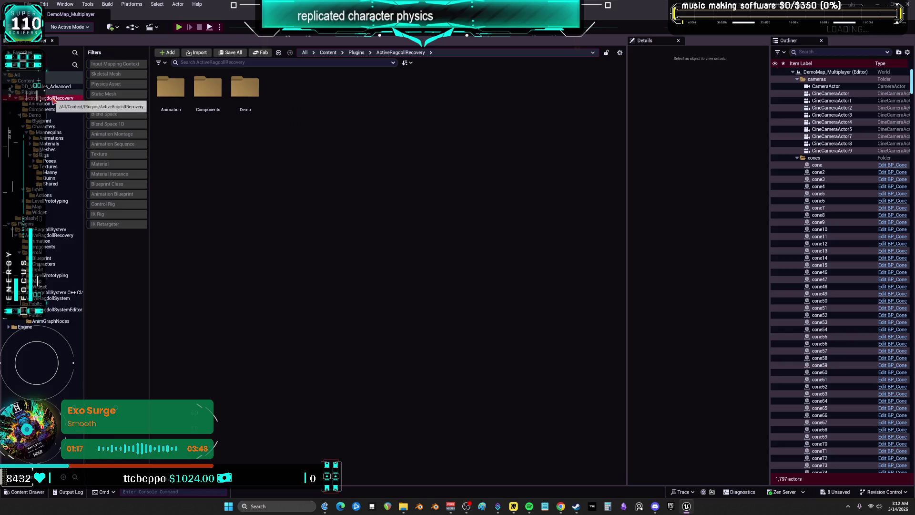
double_click(170, 88)
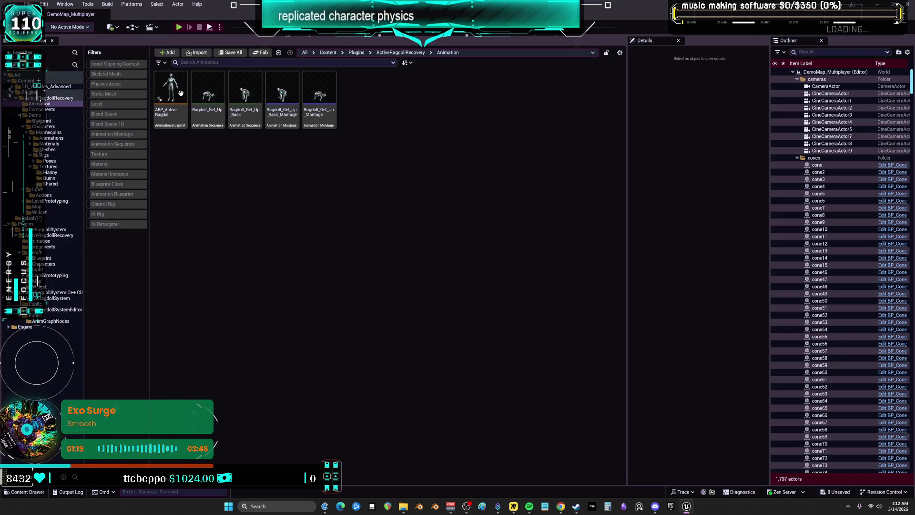
left_click(182, 94)
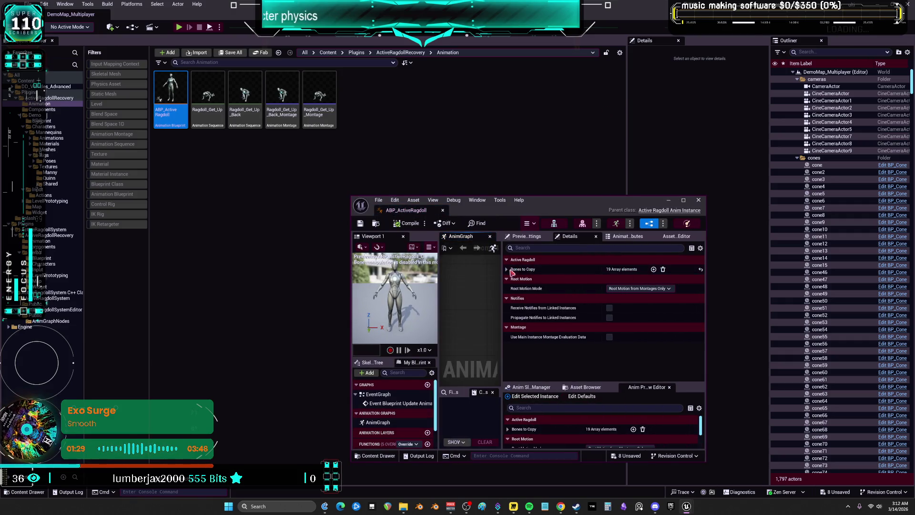
Step: Close the ABP_ActiveRagdoll editor and start Retarget Animations from its context menu
left_click(508, 270)
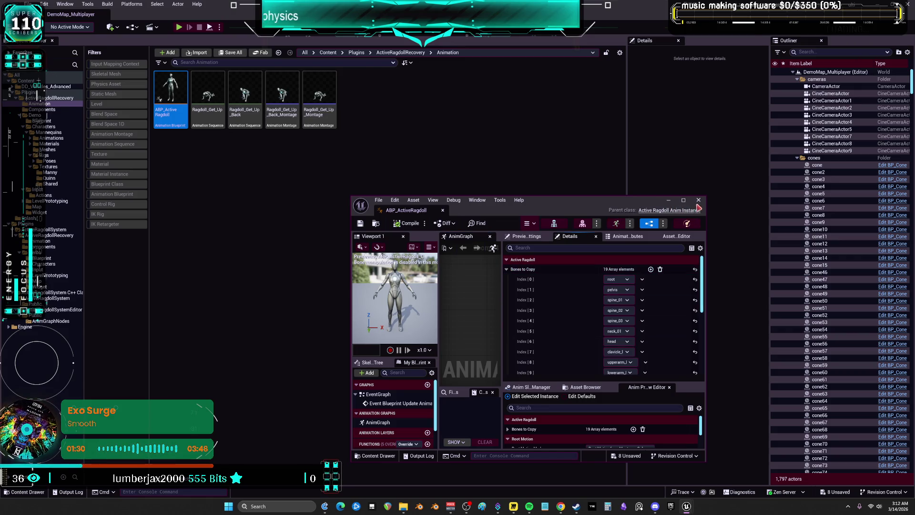
left_click(698, 200)
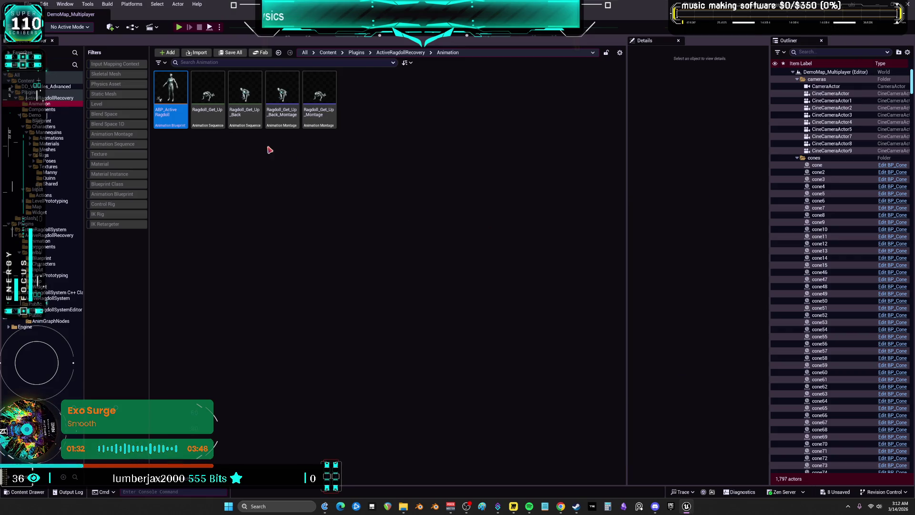
right_click(172, 90)
left_click(211, 111)
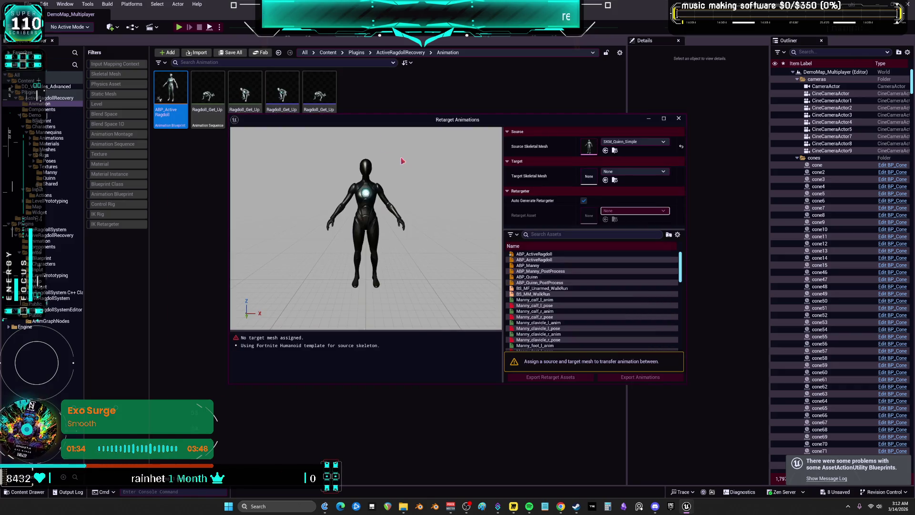
Step: Filter meshes by 'simple' and set SKM_Manny_Simple as the target skeletal mesh
left_click(634, 171)
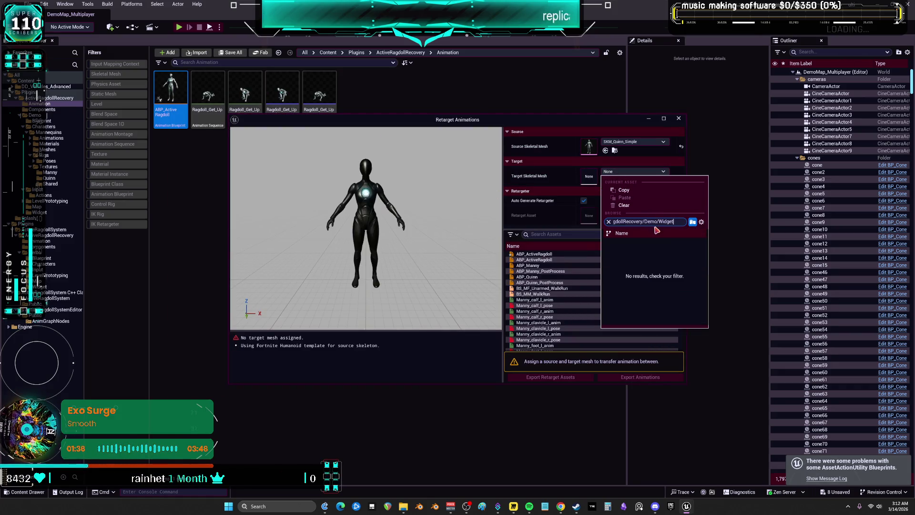
key("BackSpace")
key("BackSpace")
type("simple")
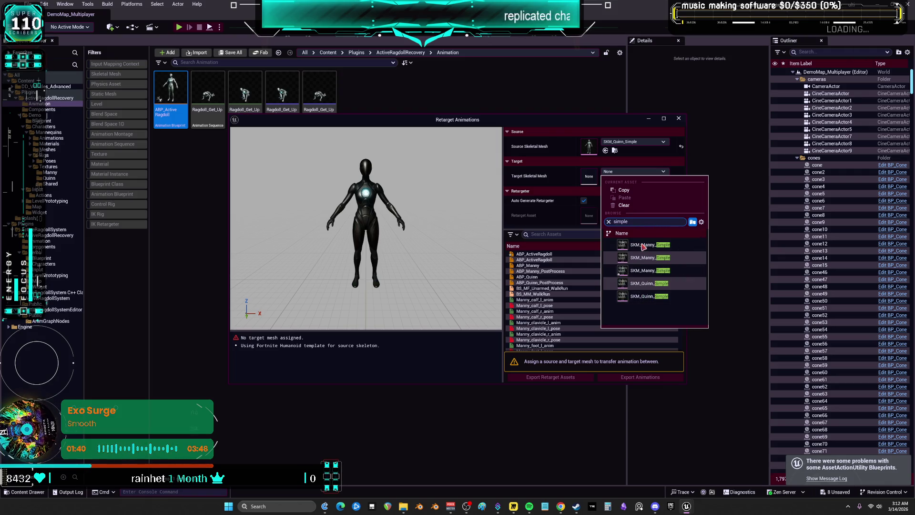
mouse_move(669, 250)
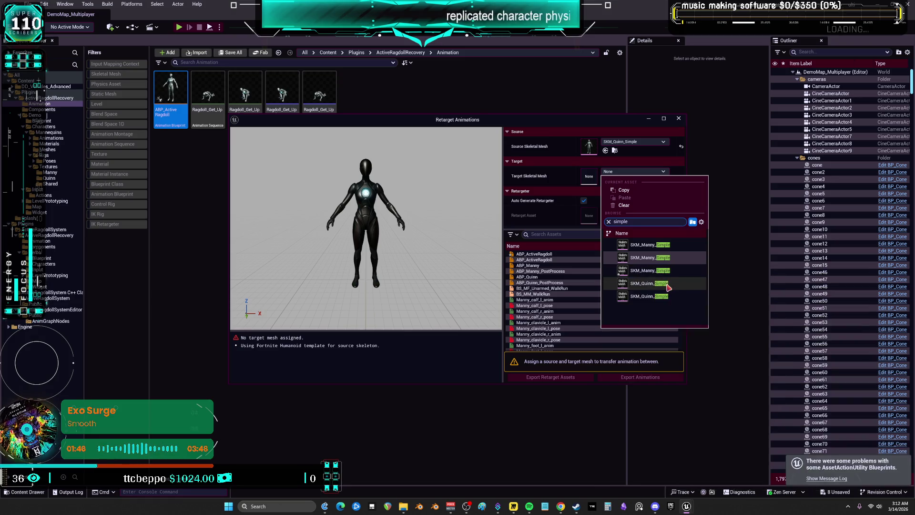
mouse_move(667, 289)
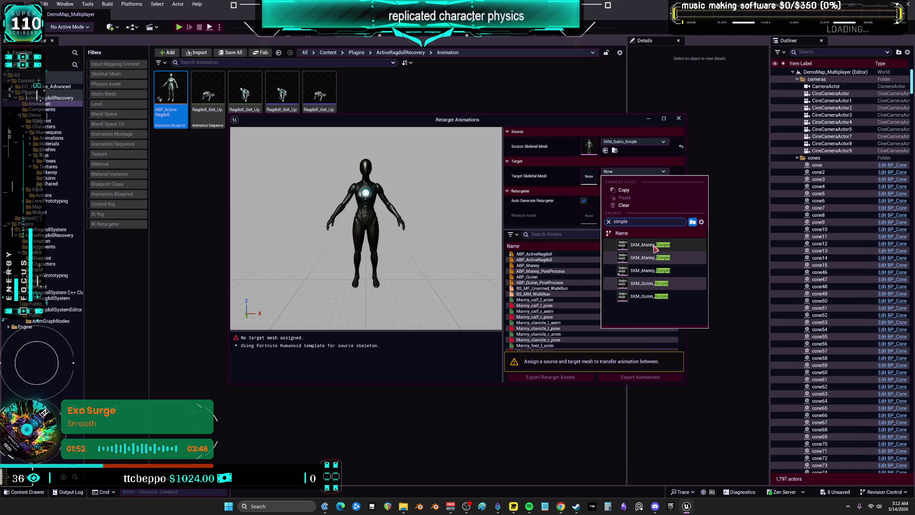
left_click(655, 248)
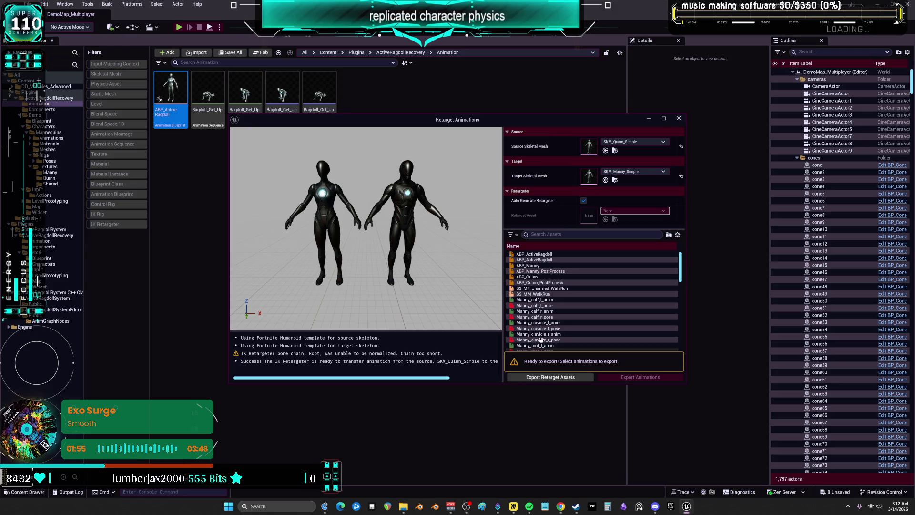
Step: Multi-select the Ragdoll_Get_Up animations, Ragdoll_Get_Up_Back and both Get_Up montages
left_click(555, 305)
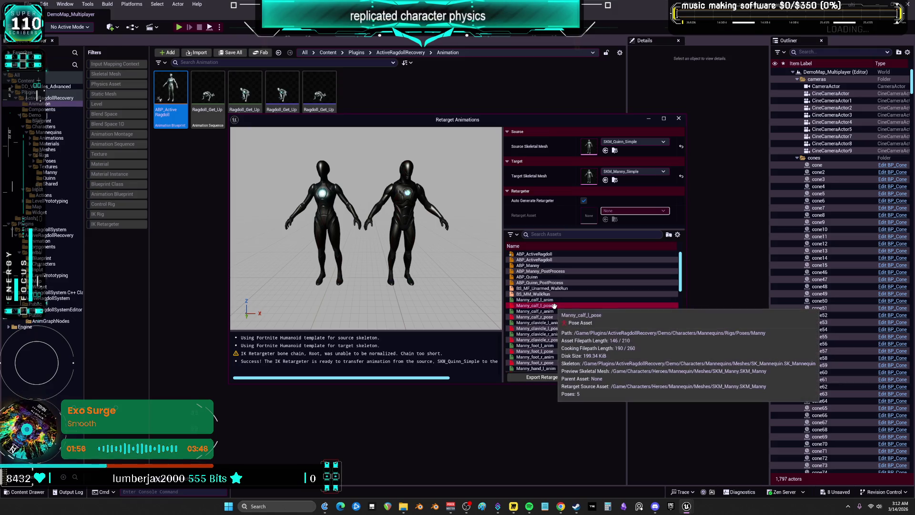
left_click_drag(682, 286, 678, 391)
left_click(539, 370)
left_click(547, 329, "shift")
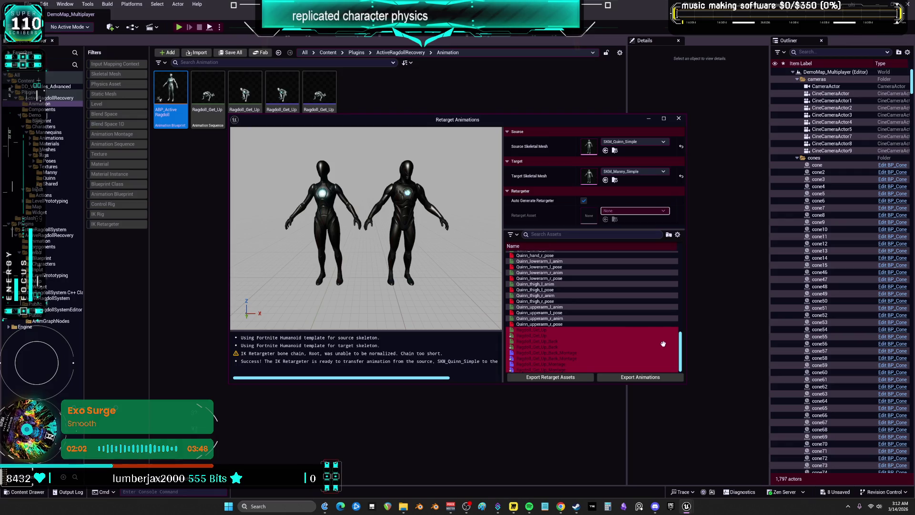
left_click(550, 329)
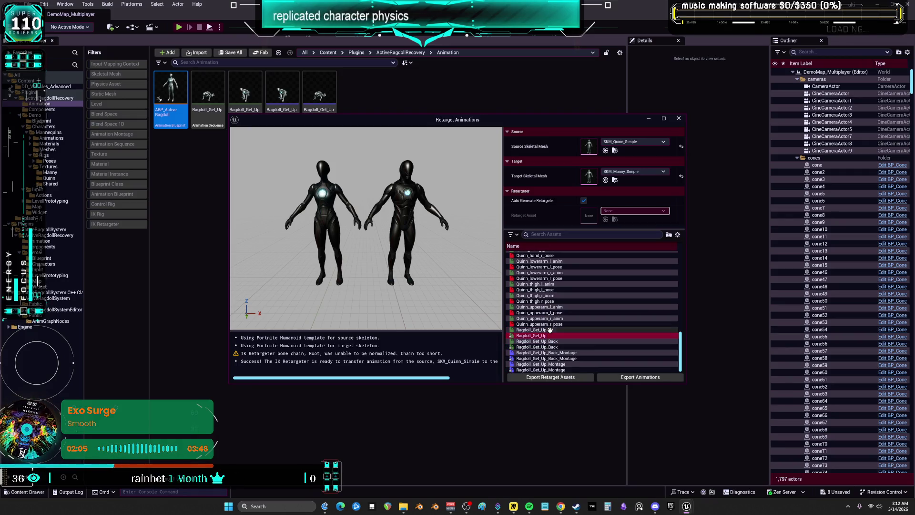
left_click(532, 335)
left_click(529, 352, "ctrl")
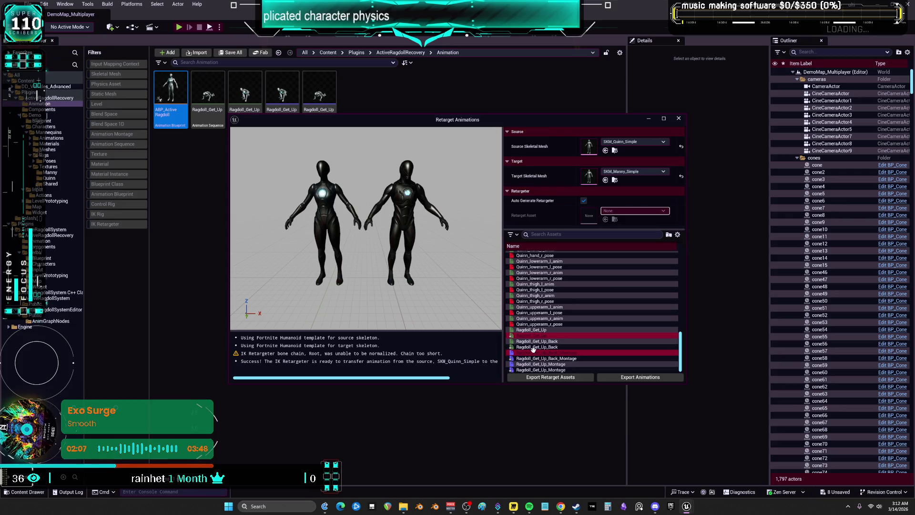
left_click(529, 336)
left_click(526, 347, "ctrl")
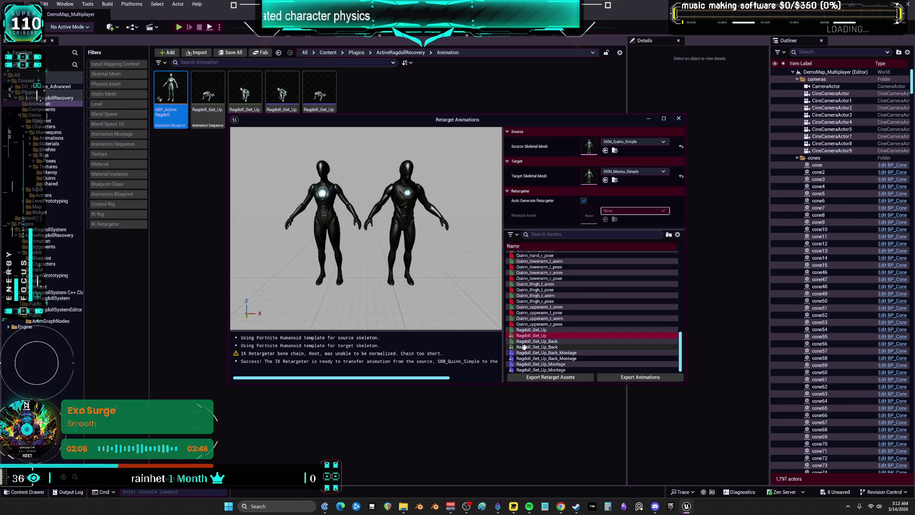
left_click(529, 370, "ctrl")
left_click(529, 363, "ctrl")
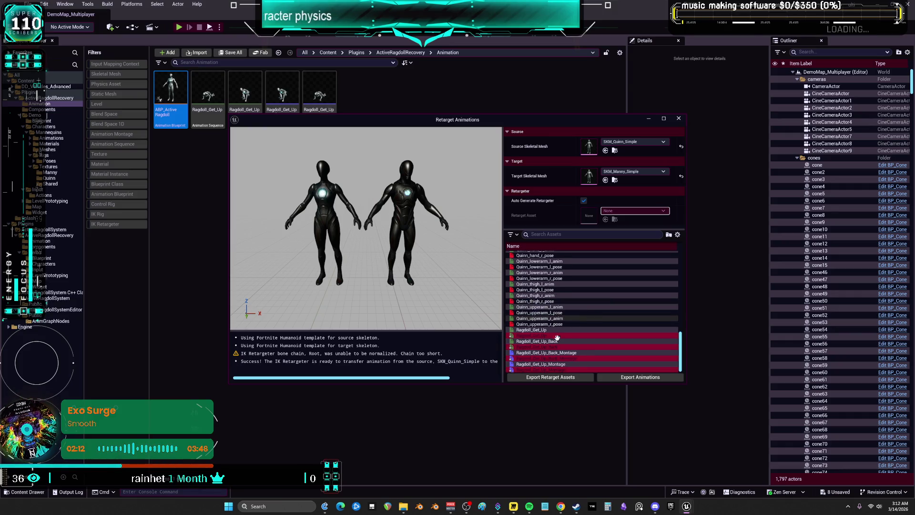
Step: Add ABP_ActiveRagdoll to the retarget selection
scroll(530, 348, "up", 5)
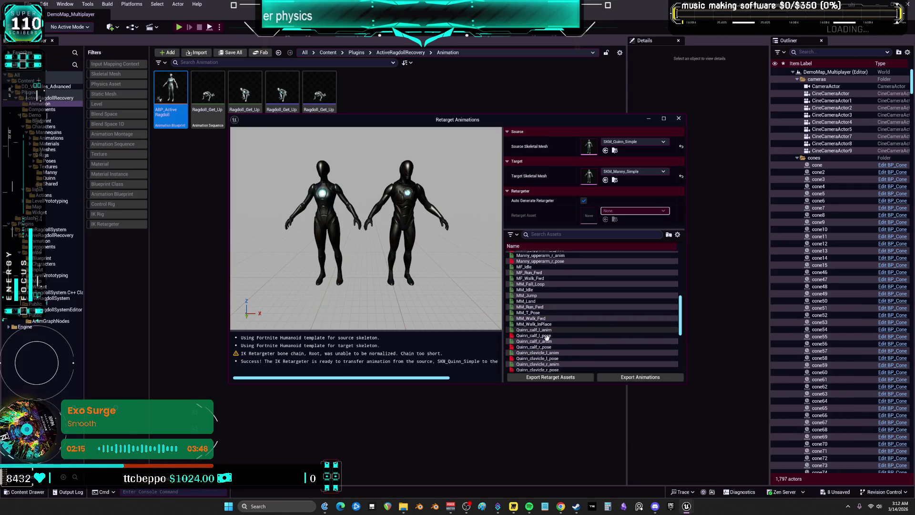
scroll(538, 326, "up", 2)
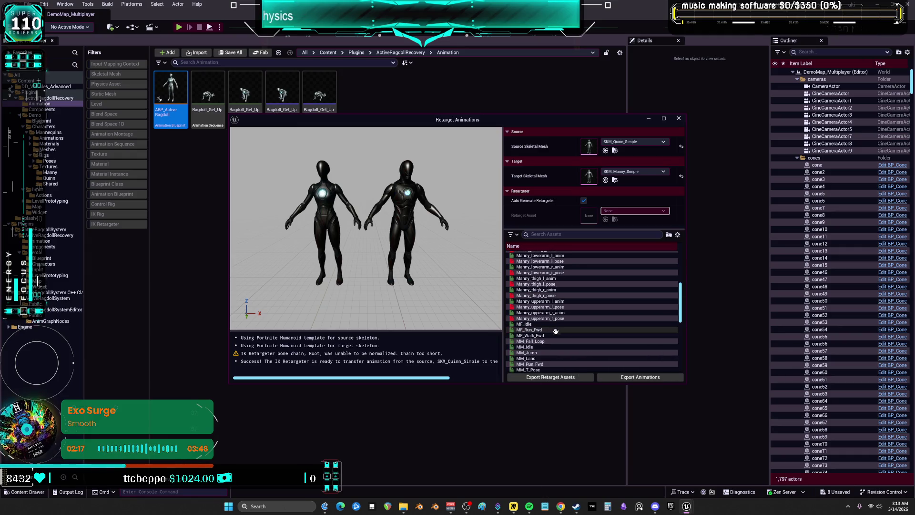
scroll(536, 319, "up", 8)
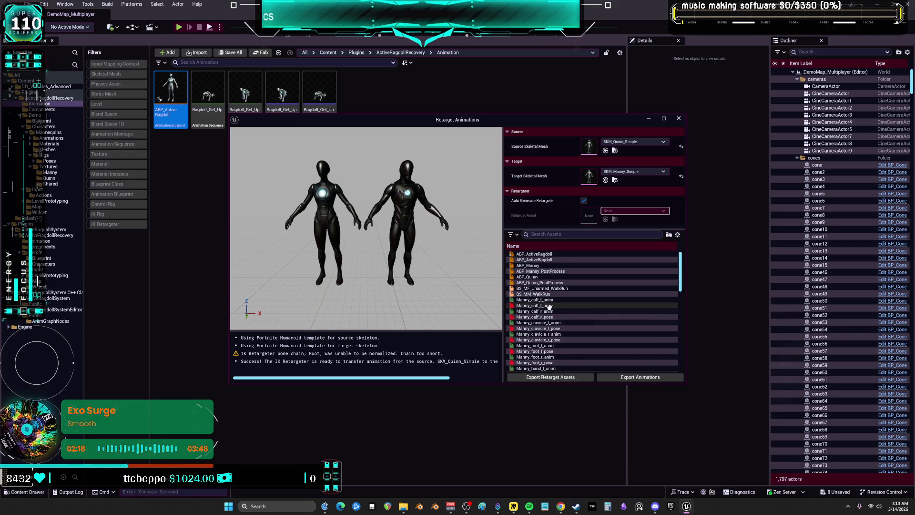
left_click(547, 254)
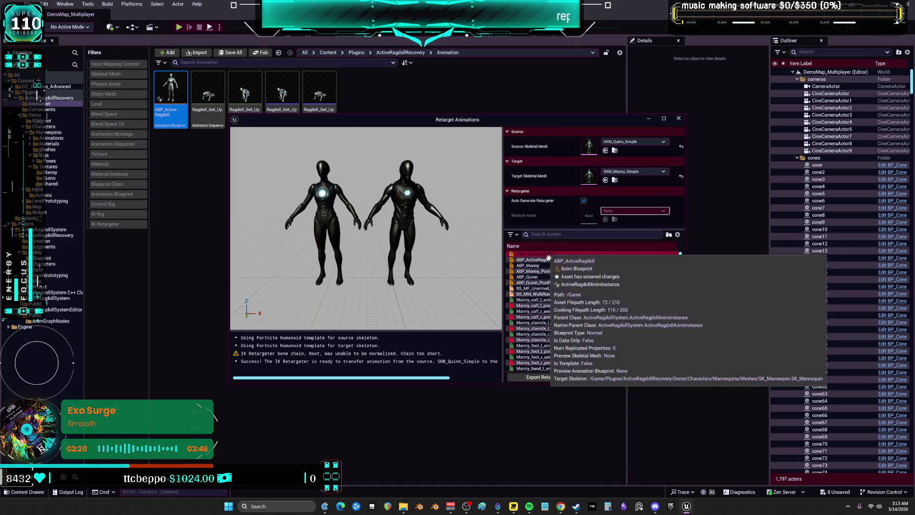
Step: Export the auto-generated IK rigs and RTG retargeter to the /Game/Plugins folder
left_click(552, 378)
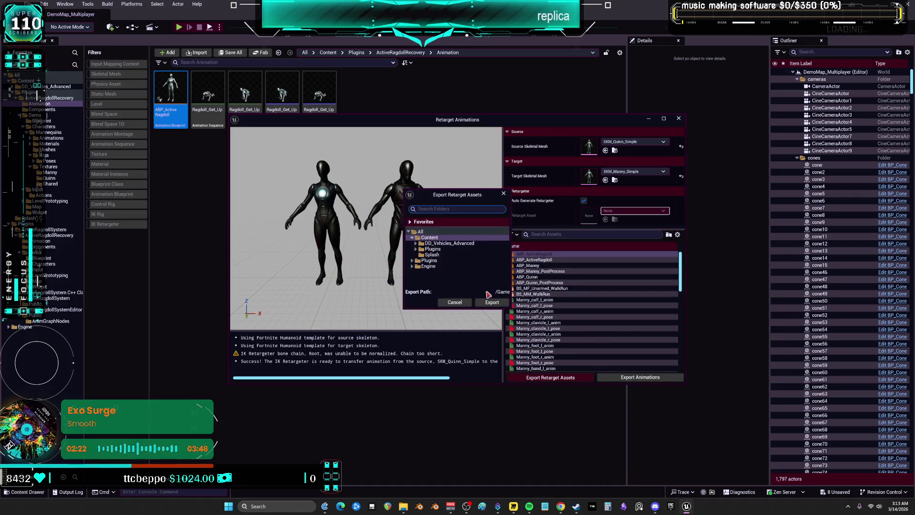
double_click(433, 249)
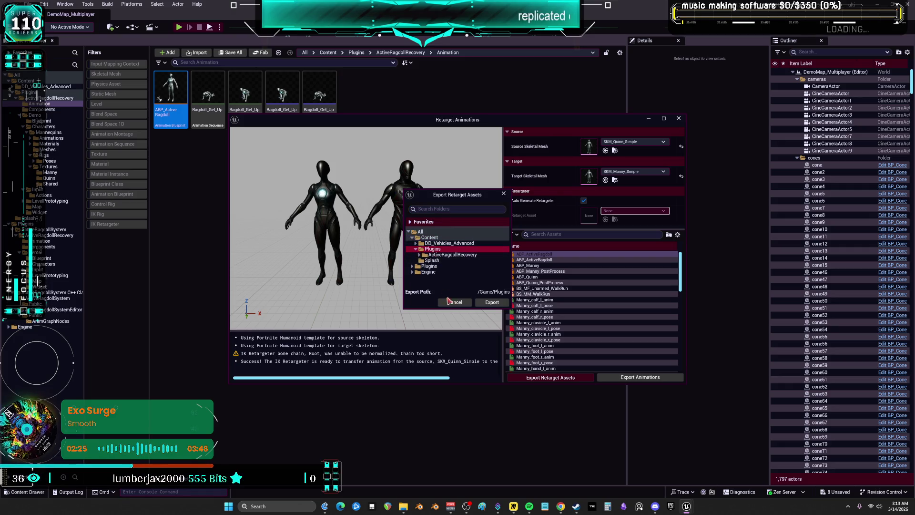
left_click(481, 301)
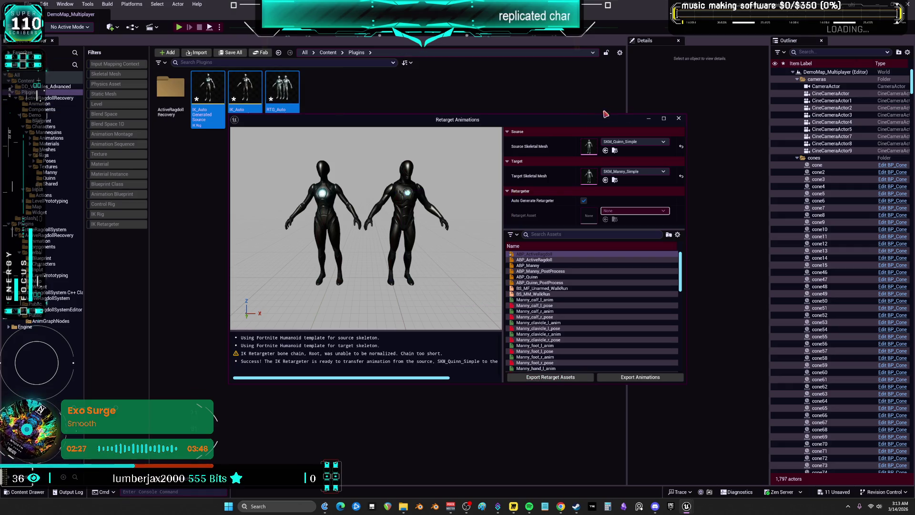
Step: Batch-export the retargeted Ragdoll animations to Plugins and close the retarget window
mouse_move(370, 119)
left_mouse_down()
mouse_move(336, 212)
mouse_move(327, 177)
left_mouse_up()
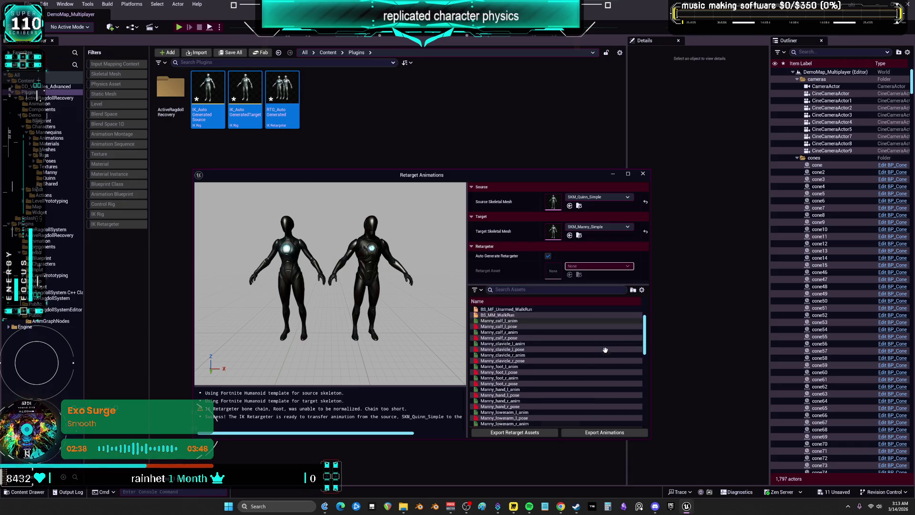
left_click_drag(645, 334, 646, 434)
left_click(619, 434)
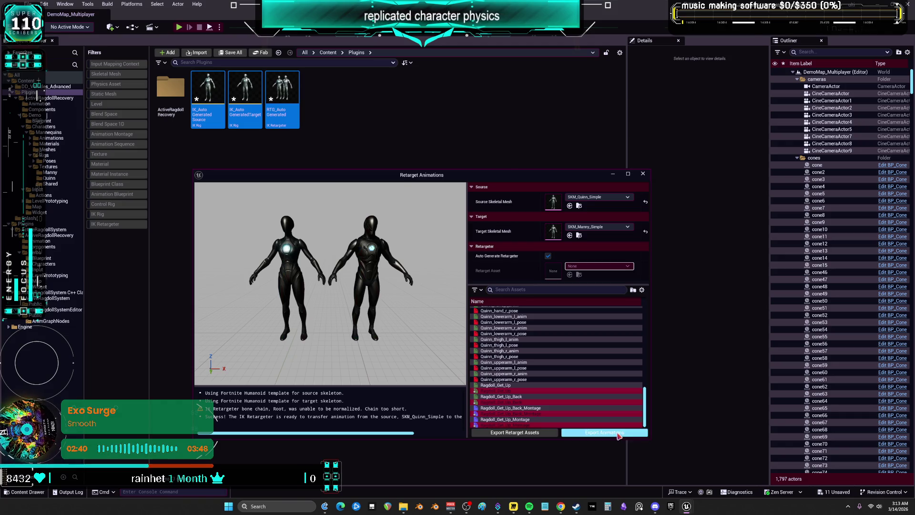
left_click(491, 365)
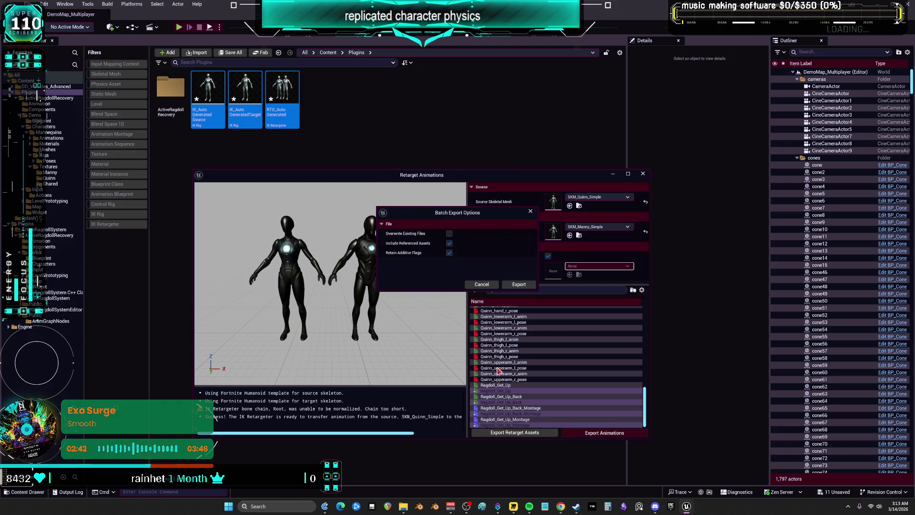
left_click(519, 284)
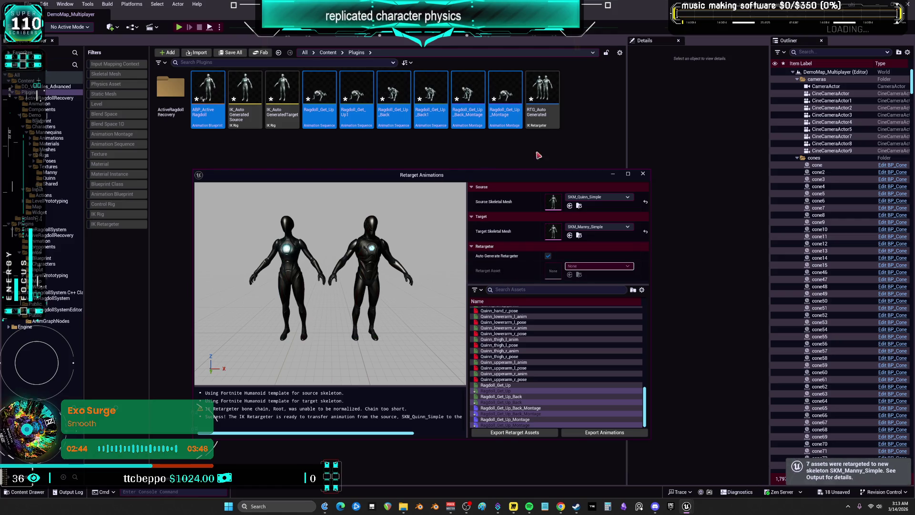
left_click(643, 174)
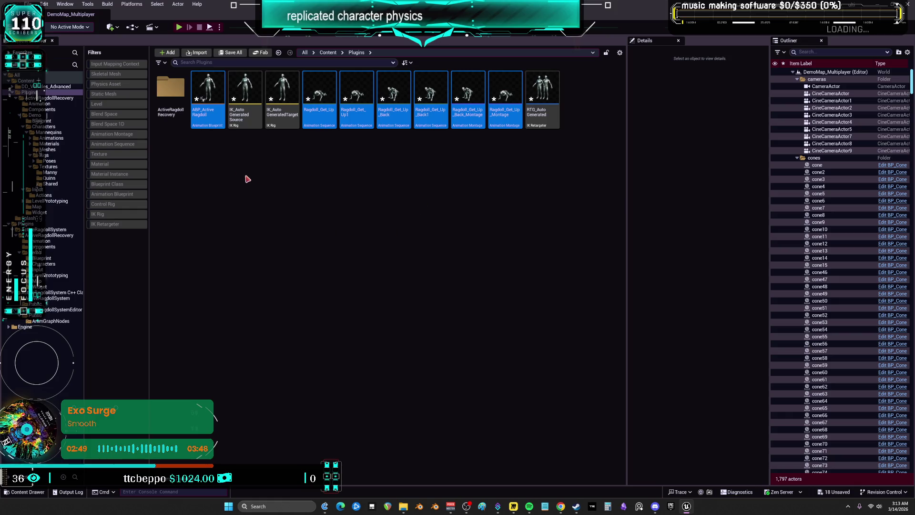
Step: Preview the retargeted Ragdoll_Get_Up animation on the Manny mesh, orbiting to inspect the pose
left_click(223, 125)
left_click(326, 96)
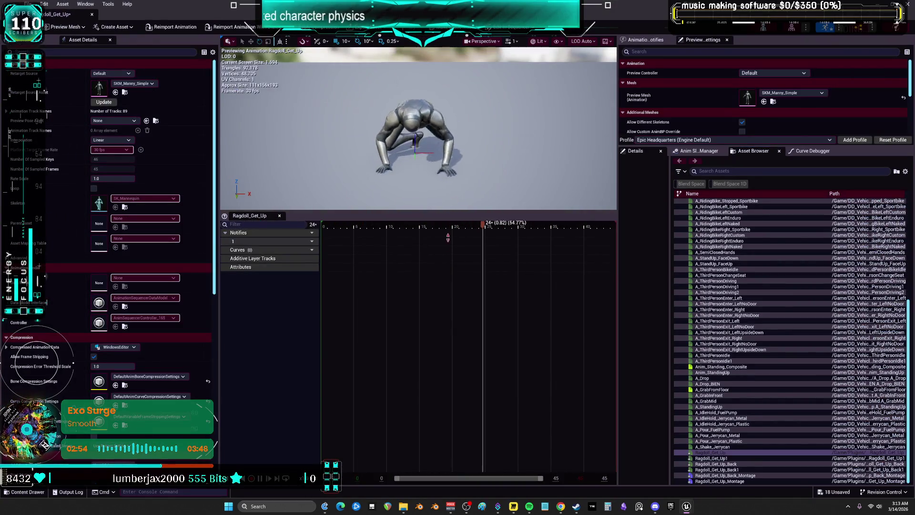
mouse_move(418, 273)
left_mouse_down()
mouse_move(429, 267)
mouse_move(425, 286)
mouse_move(419, 276)
left_mouse_up()
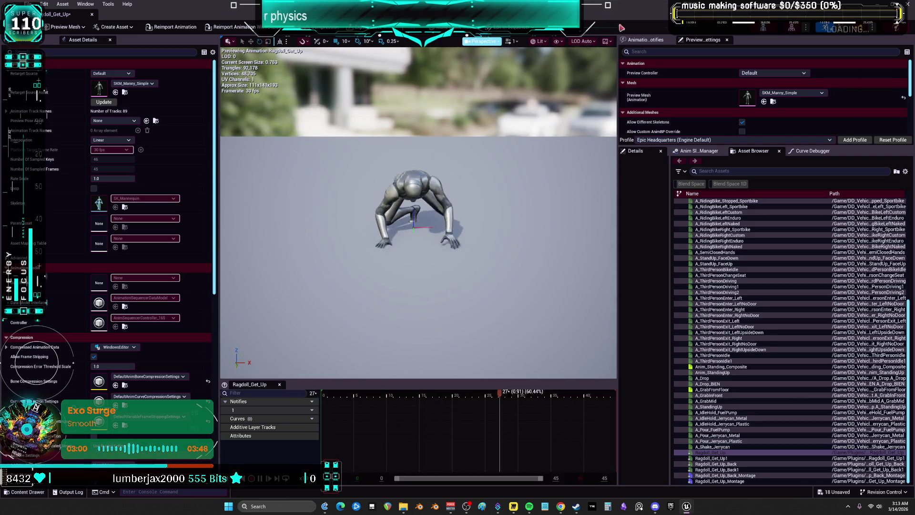
Step: Back in the Content Browser, leave ABP_ActiveRagdoll unrenamed and browse to DD_Vehicles_Advanced
key("ctrl+b")
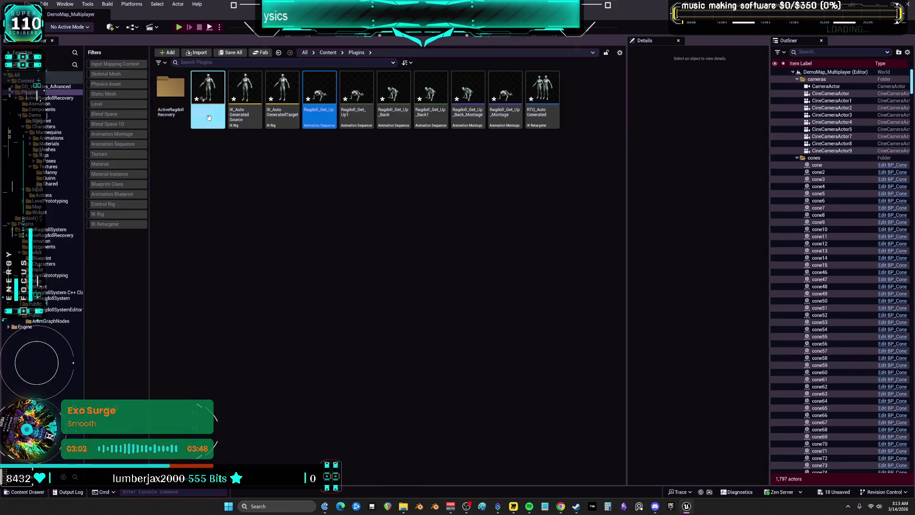
left_click(209, 117)
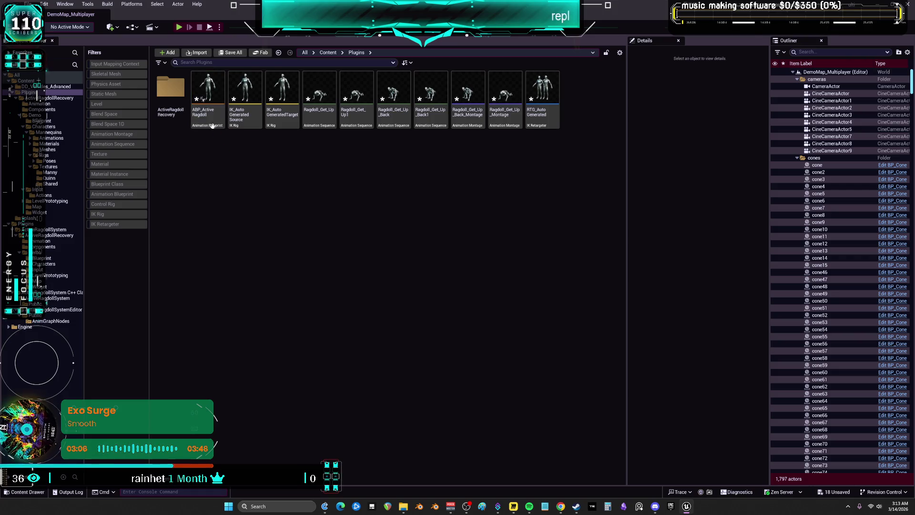
left_click(261, 214)
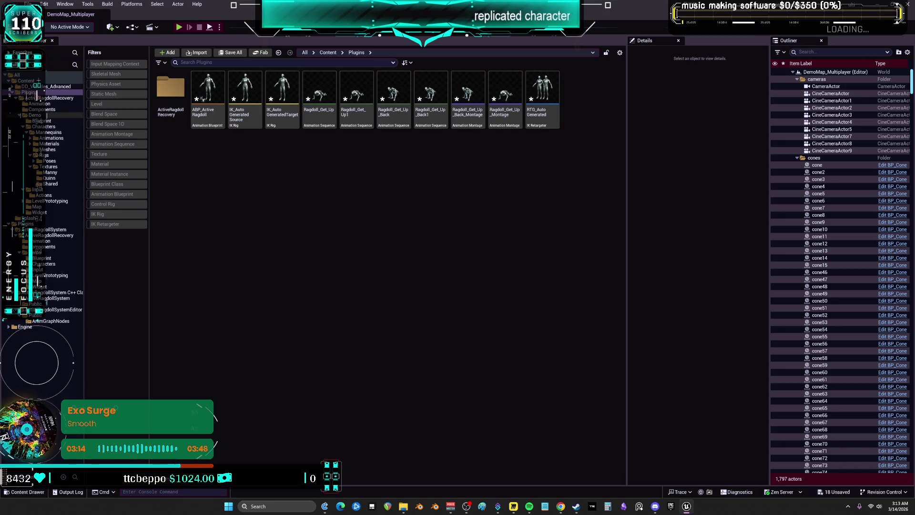
left_click(32, 87)
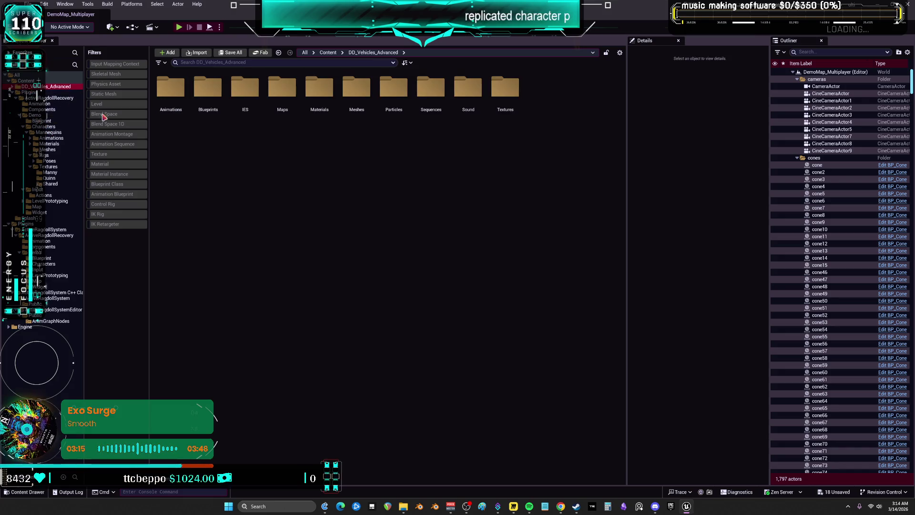
Step: Filter to Blueprint Classes and check BP_DCAdv_ThirdPChar's Mesh component settings
left_click(114, 185)
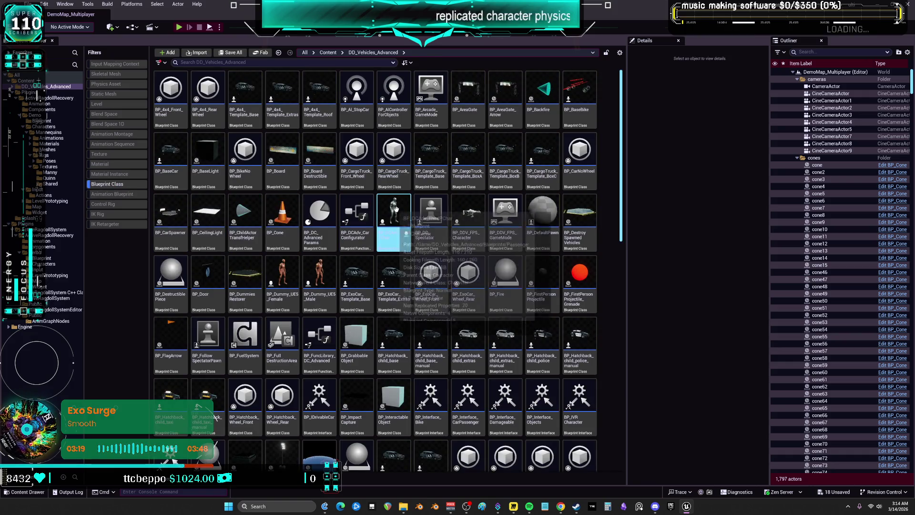
double_click(395, 210)
left_click(50, 105)
Step: Open ABP_Manny_DDV on its AnimGraph and frame the Output Pose
left_click(833, 199)
double_click(282, 90)
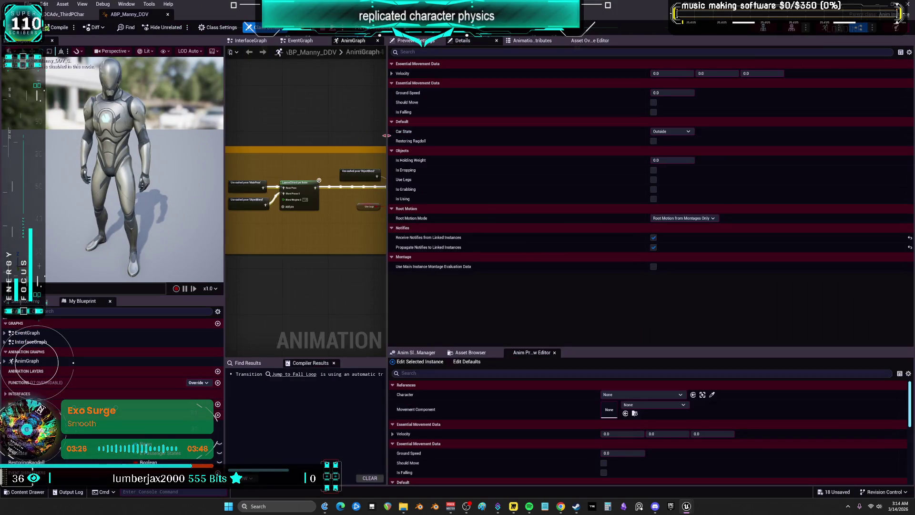
left_click_drag(387, 135, 787, 136)
scroll(460, 215, "up", 3)
left_click_drag(406, 197, 402, 198)
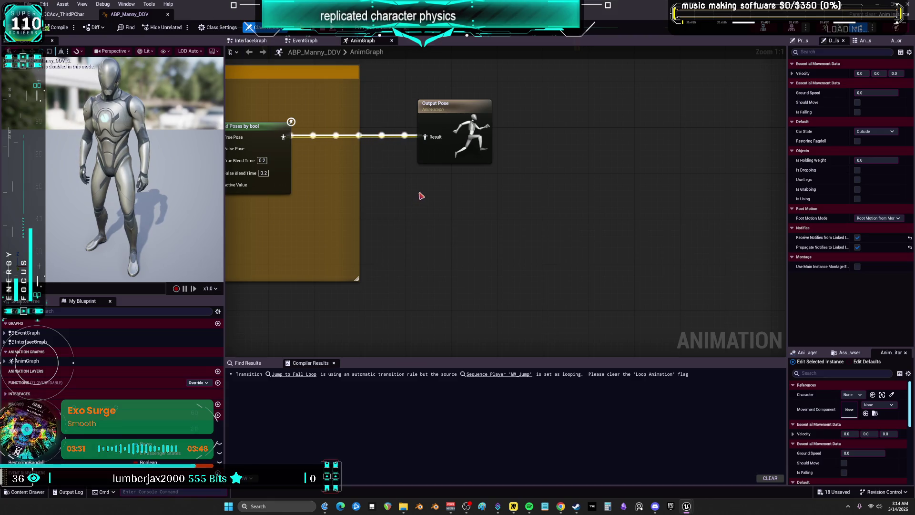
Step: Add a Linked Anim Graph node to ABP_Manny_DDV's AnimGraph with instance class ABP_ActiveRagdoll
right_click(420, 195)
type("linked")
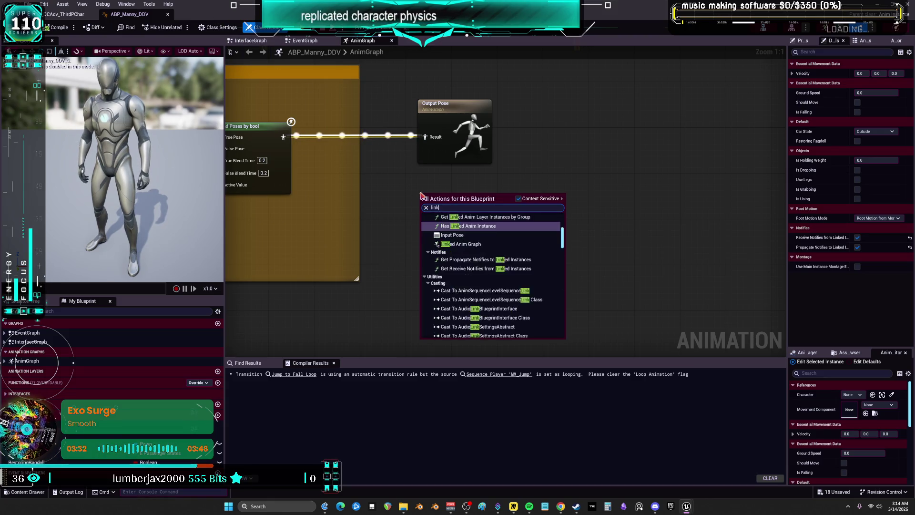
left_click(460, 279)
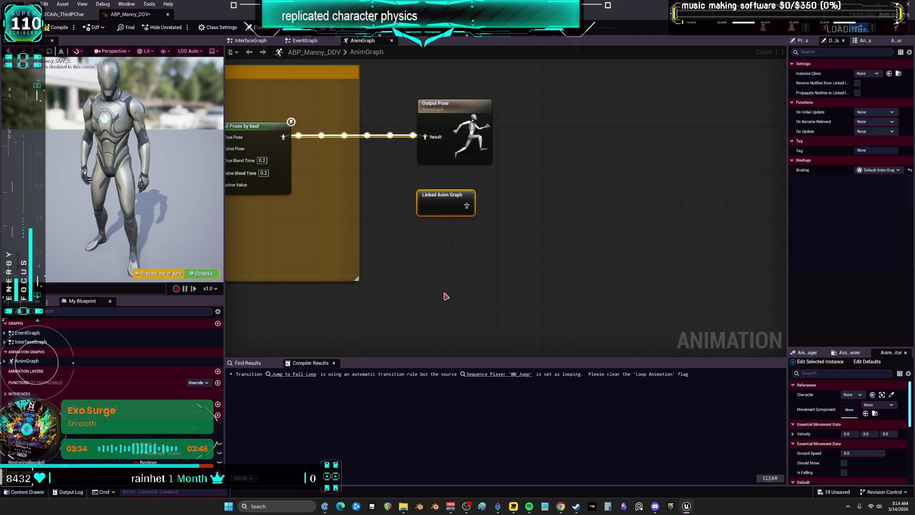
left_click_drag(435, 205, 365, 205)
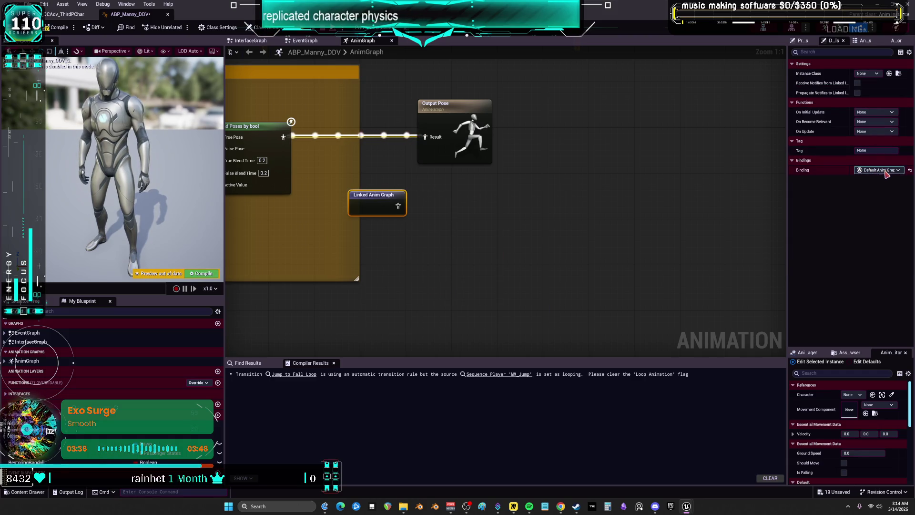
left_click(869, 74)
left_click(853, 147)
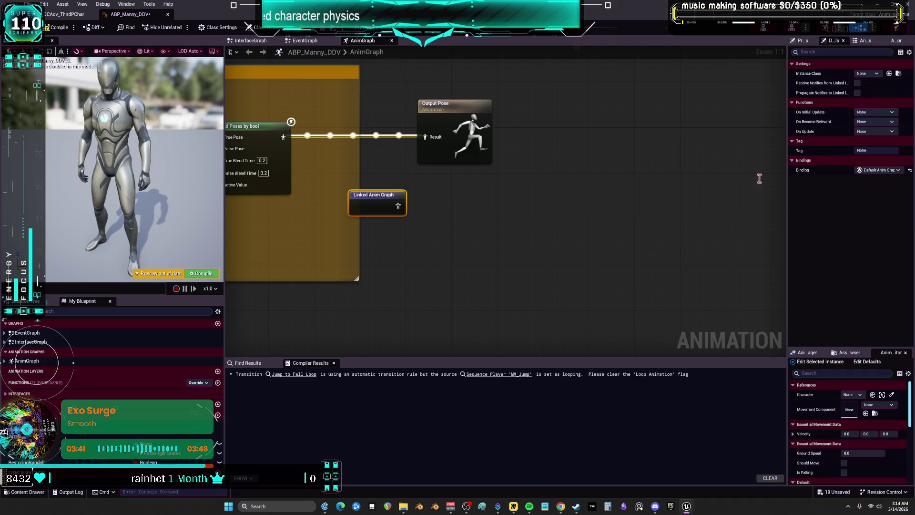
key("super+Down")
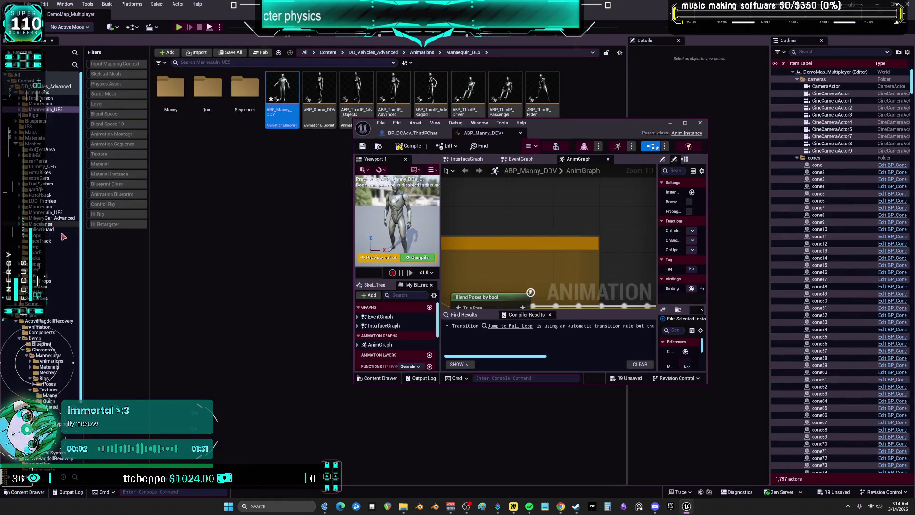
scroll(47, 296, "down", 3)
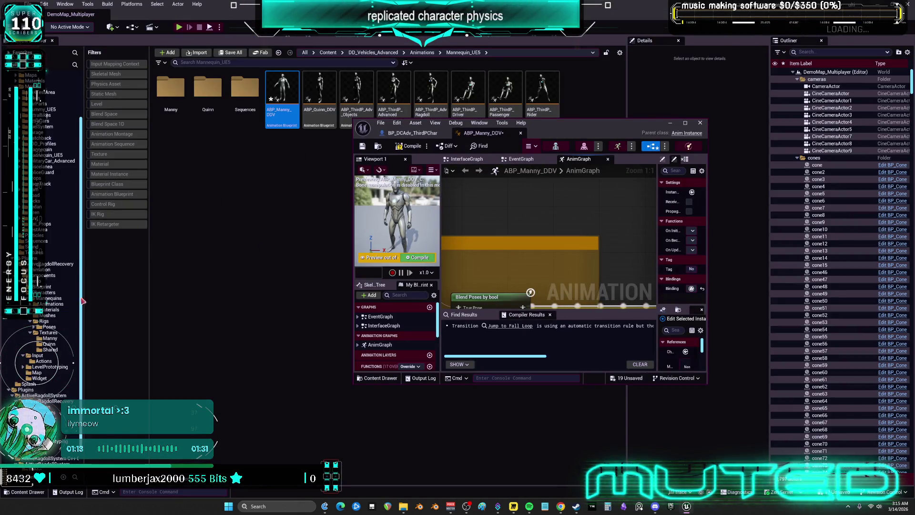
Step: Open ABP_Manny from Characters > Mannequins > Animations in a full-screen editor
left_click(50, 287)
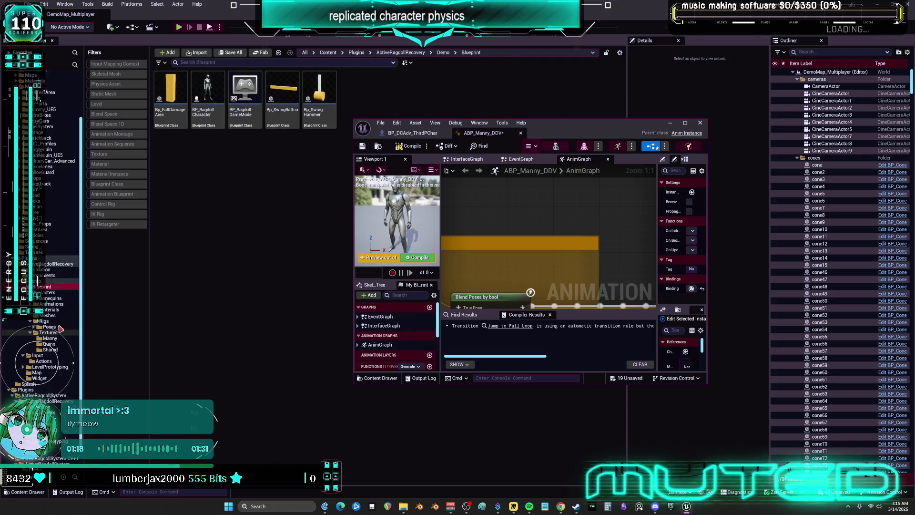
left_click(45, 316)
left_click(51, 303)
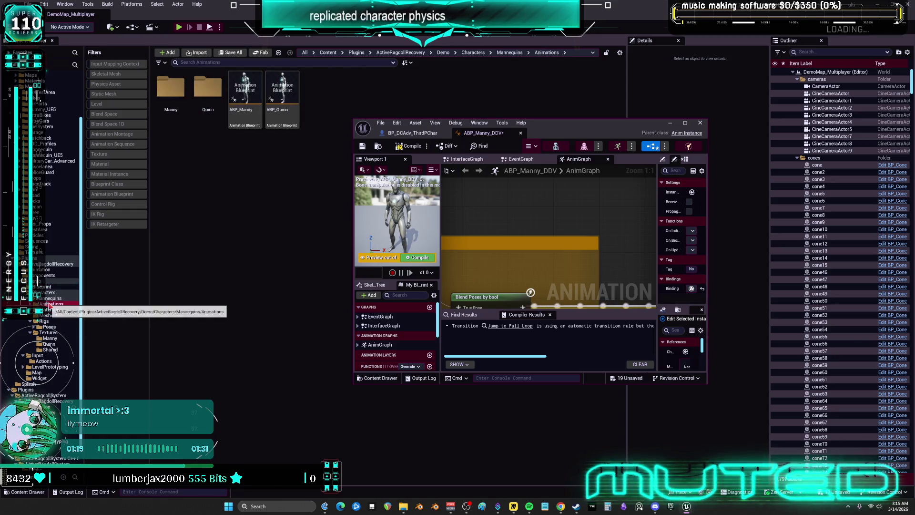
double_click(245, 93)
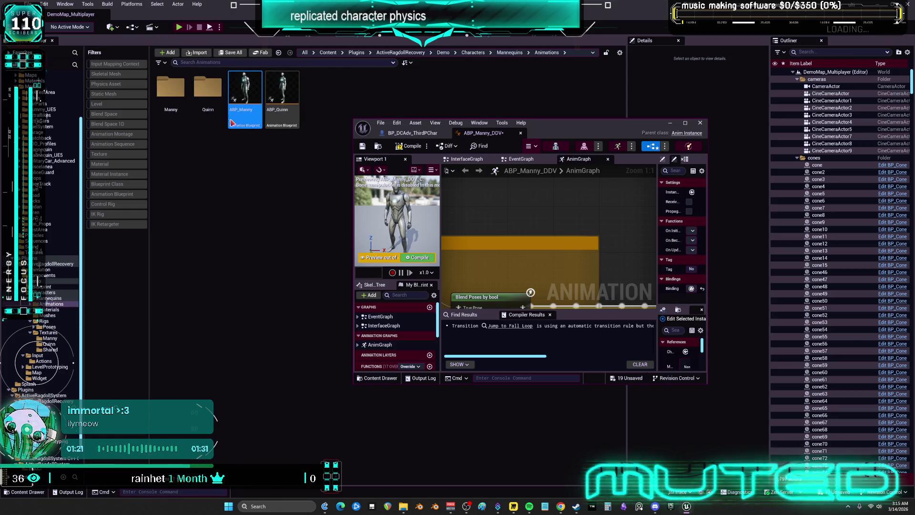
double_click(616, 110)
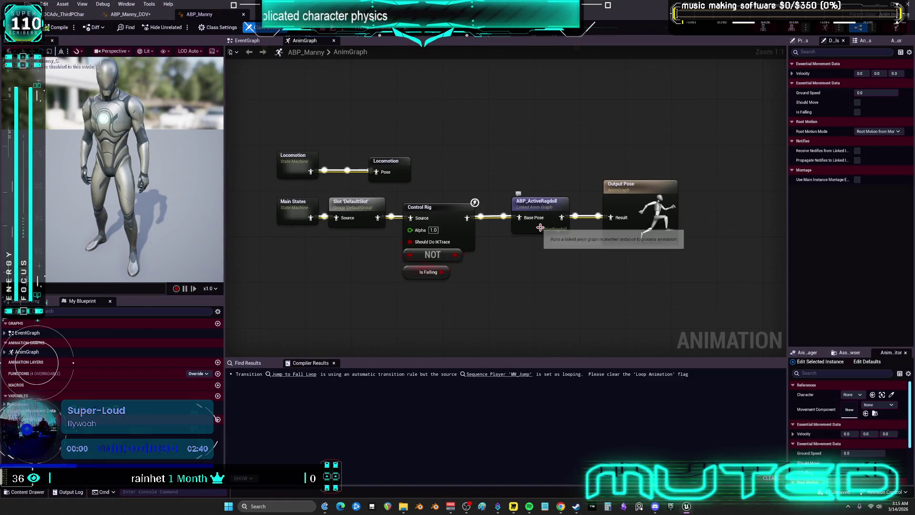
Step: In ABP_Manny_DDV, wire Blend Poses by bool into ABP_ActiveRagdoll's Base Pose, then into Output Pose
left_click(130, 15)
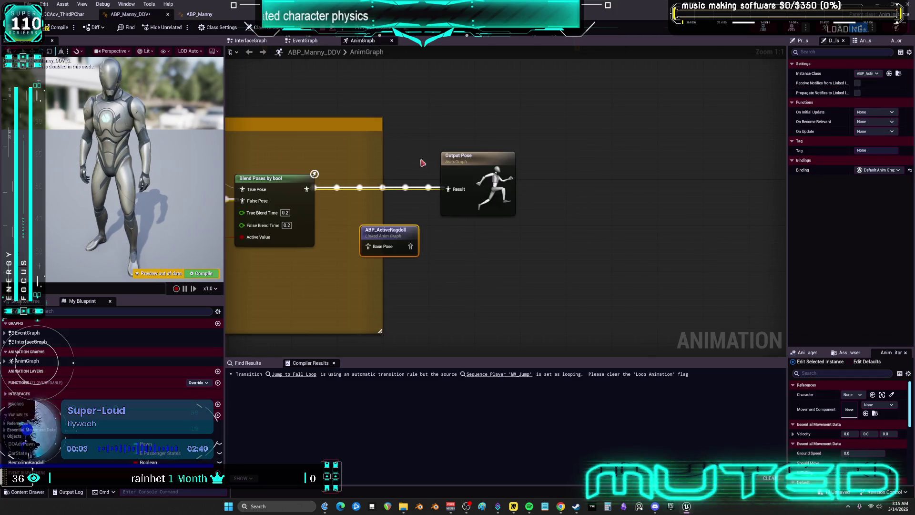
left_click_drag(307, 189, 407, 244)
left_click_drag(410, 246, 451, 192)
mouse_move(307, 190)
left_mouse_down()
mouse_move(368, 246)
mouse_move(391, 175)
left_mouse_up()
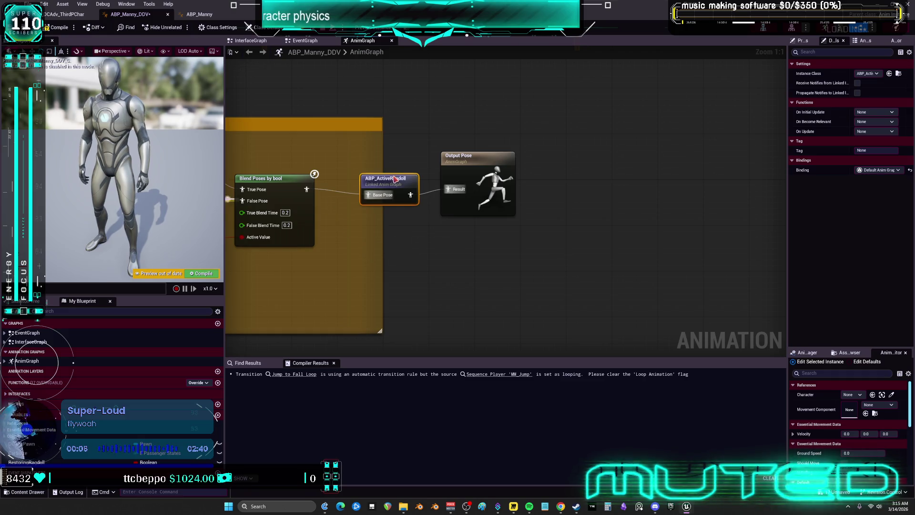
double_click(391, 176)
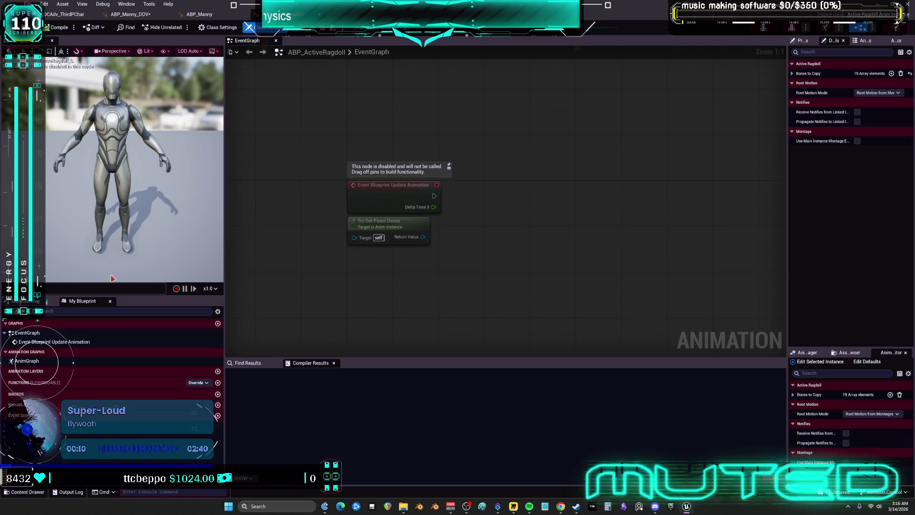
Step: Open ABP_ActiveRagdoll's AnimGraph and look over its cached pose, Active Ragdoll and blend chain
double_click(27, 361)
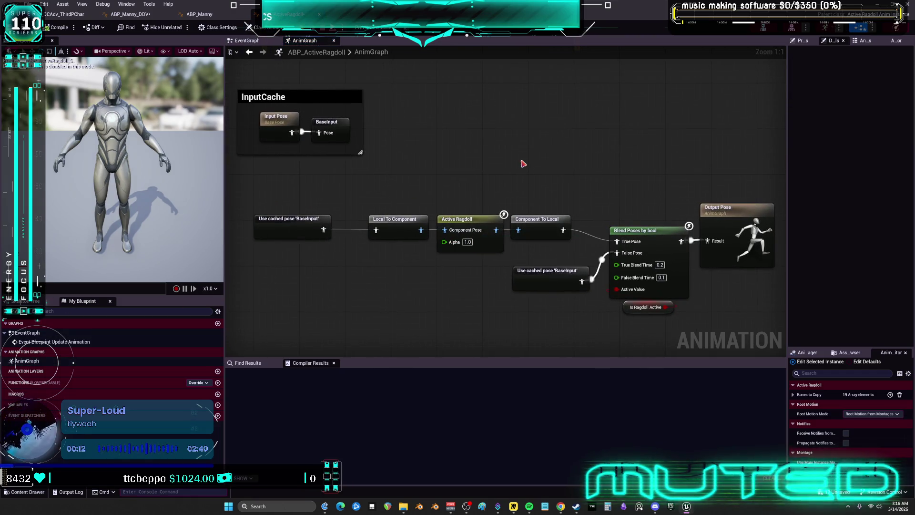
mouse_move(504, 157)
left_mouse_down()
mouse_move(470, 160)
mouse_move(535, 147)
mouse_move(439, 170)
mouse_move(545, 153)
mouse_move(546, 143)
mouse_move(429, 163)
mouse_move(483, 152)
mouse_move(564, 161)
mouse_move(468, 141)
mouse_move(521, 135)
mouse_move(460, 114)
mouse_move(477, 186)
mouse_move(513, 154)
left_mouse_up()
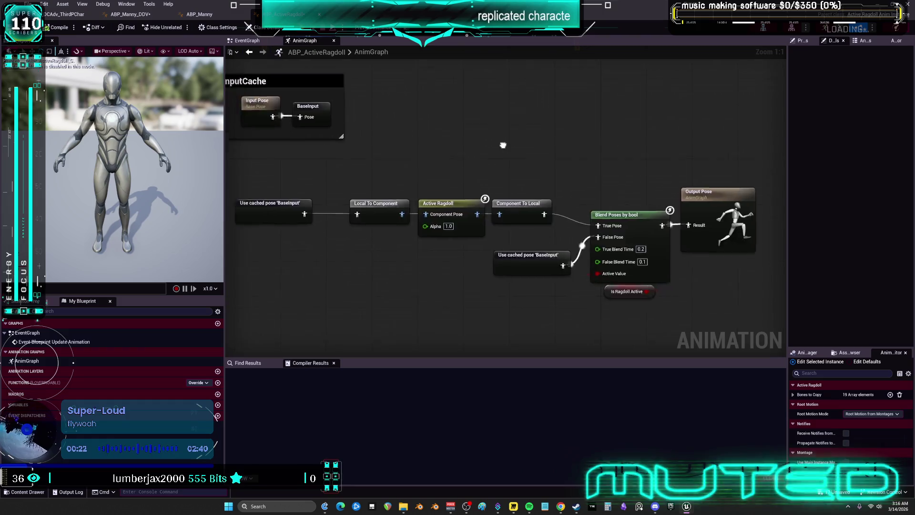
mouse_move(506, 177)
left_mouse_down()
mouse_move(541, 139)
mouse_move(412, 151)
left_mouse_up()
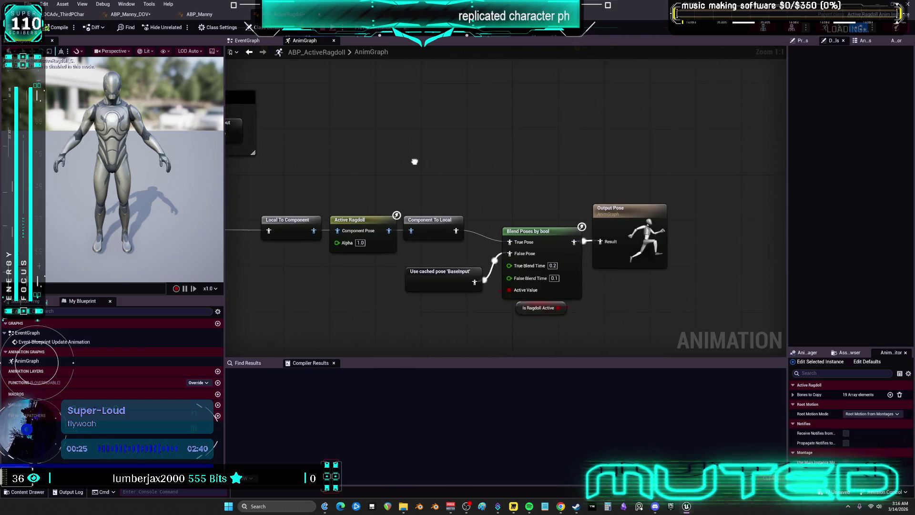
mouse_move(486, 186)
left_mouse_down()
mouse_move(548, 139)
mouse_move(418, 152)
mouse_move(489, 187)
mouse_move(402, 164)
mouse_move(475, 199)
mouse_move(447, 205)
mouse_move(396, 151)
mouse_move(434, 156)
mouse_move(525, 129)
mouse_move(539, 171)
mouse_move(519, 152)
mouse_move(412, 135)
mouse_move(417, 174)
mouse_move(555, 143)
mouse_move(398, 152)
mouse_move(531, 155)
mouse_move(496, 177)
mouse_move(400, 184)
mouse_move(503, 157)
mouse_move(445, 204)
mouse_move(529, 184)
mouse_move(482, 194)
mouse_move(405, 170)
mouse_move(476, 163)
mouse_move(417, 110)
mouse_move(427, 181)
mouse_move(434, 154)
left_mouse_up()
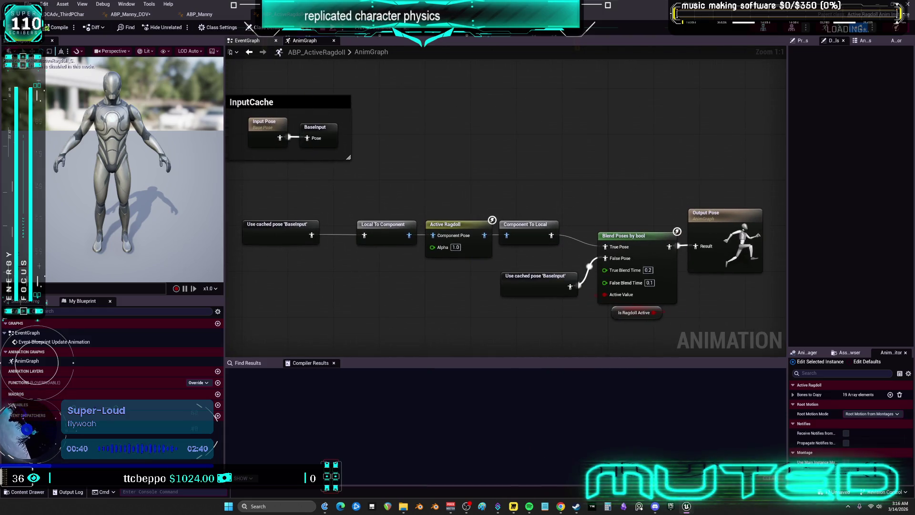
Step: Compile ABP_Manny_DDV and run a multiplayer play test, walking and triggering ragdoll with R
left_click(129, 14)
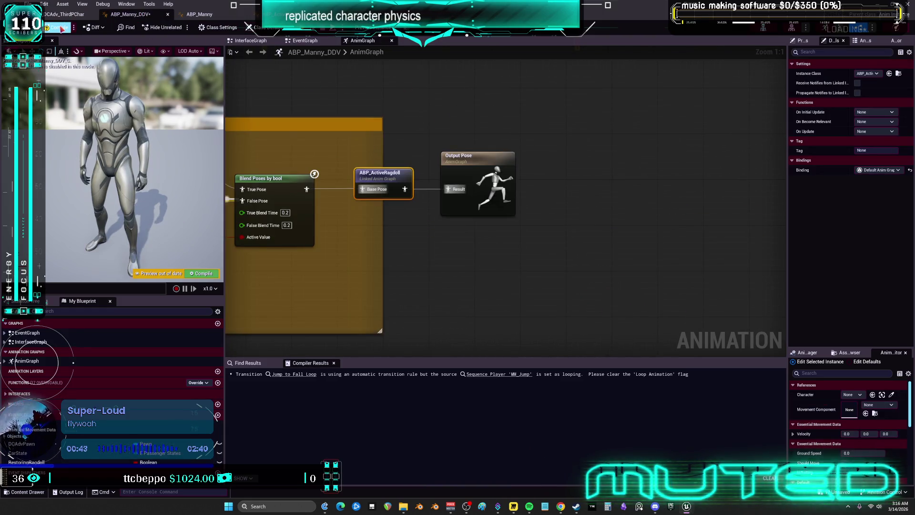
left_click(58, 27)
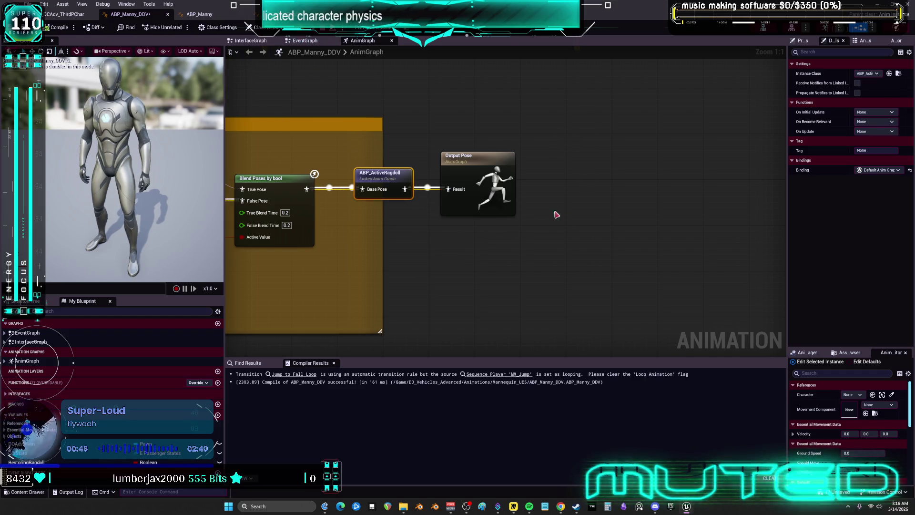
key("alt+p")
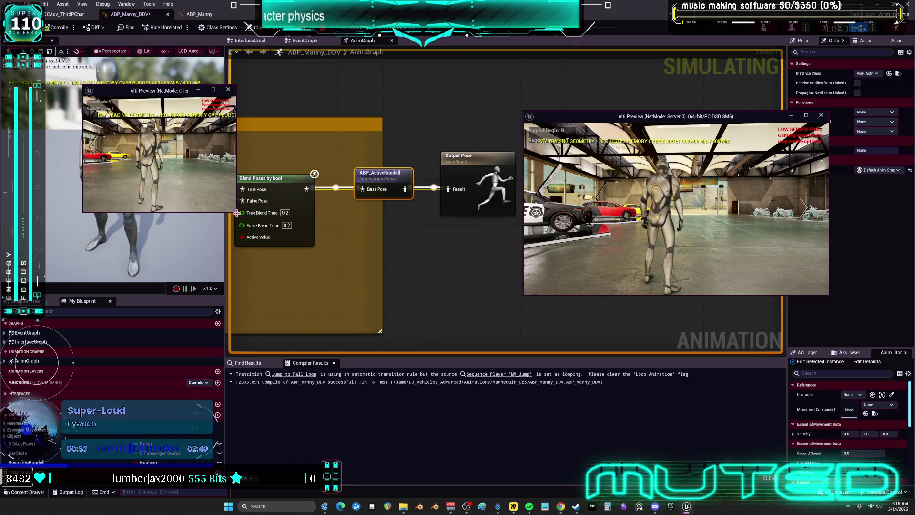
mouse_move(235, 213)
left_mouse_down()
mouse_move(367, 316)
mouse_move(383, 310)
left_mouse_up()
key("w")
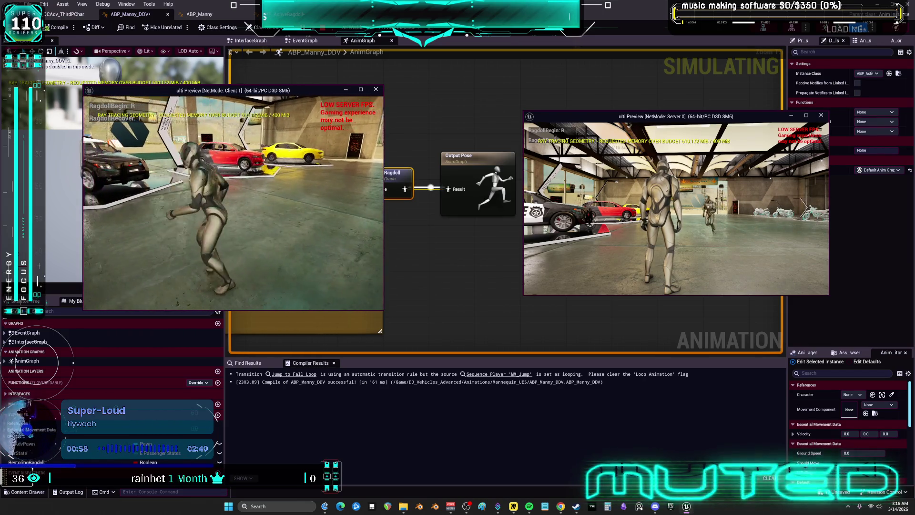
key("r")
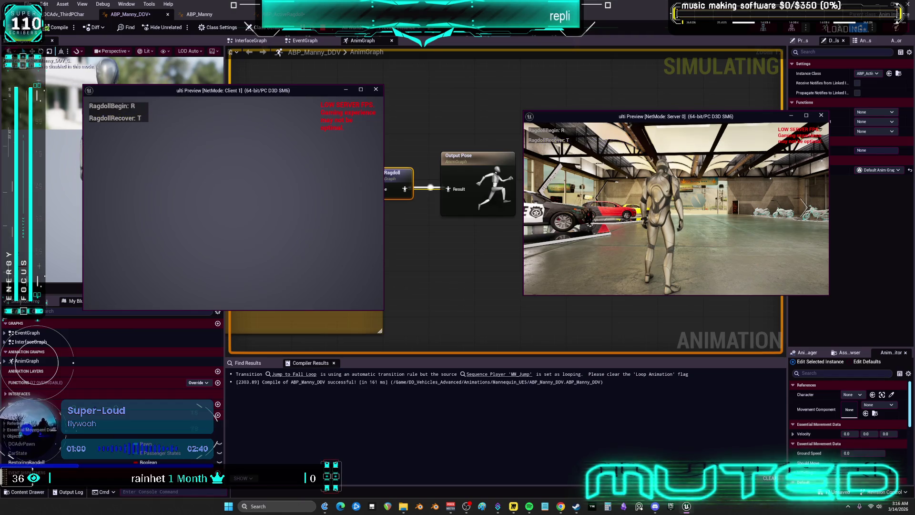
key("Escape")
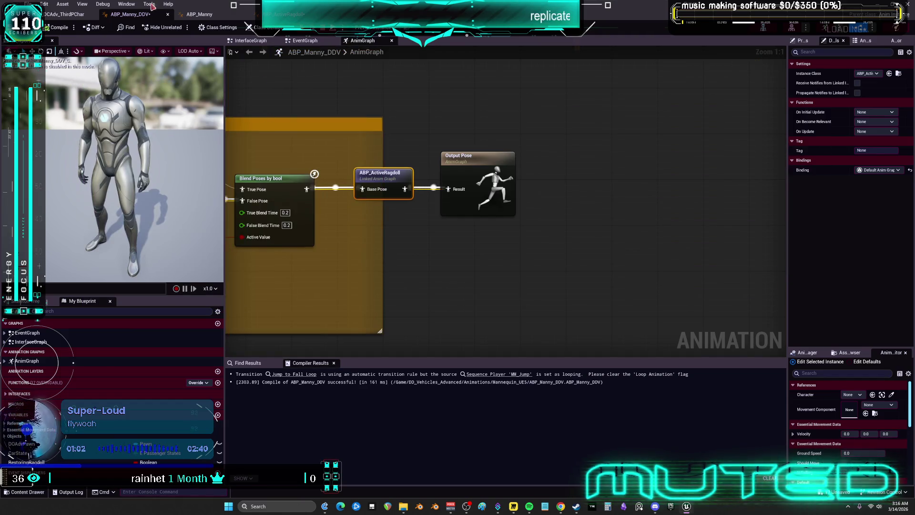
left_click(66, 14)
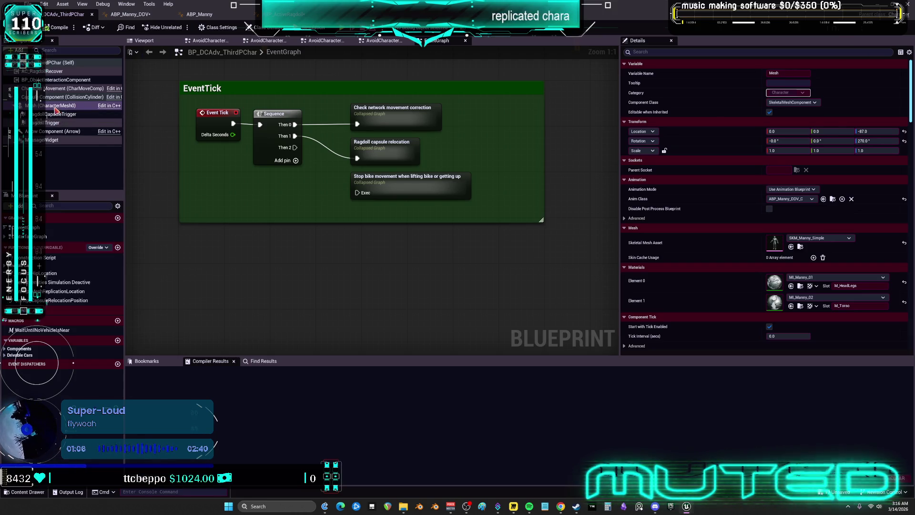
Step: Break BP_DCAdv_ThirdPChar's Event Tick to Sequence link and rerun the multiplayer play test
left_click(56, 108)
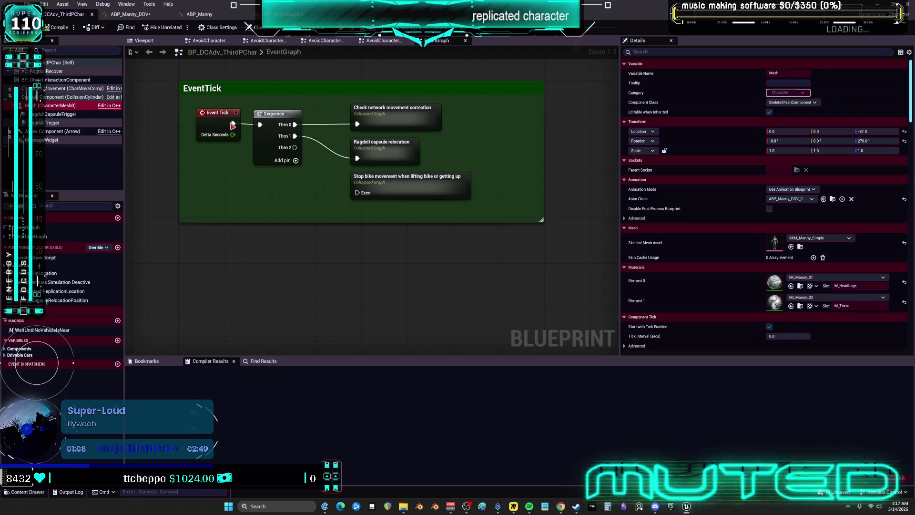
left_click(235, 123, "alt")
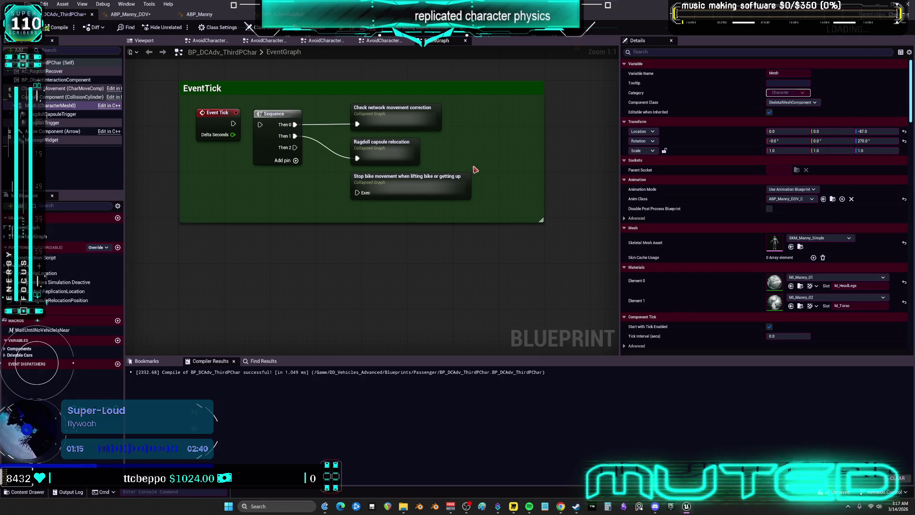
key("alt+p")
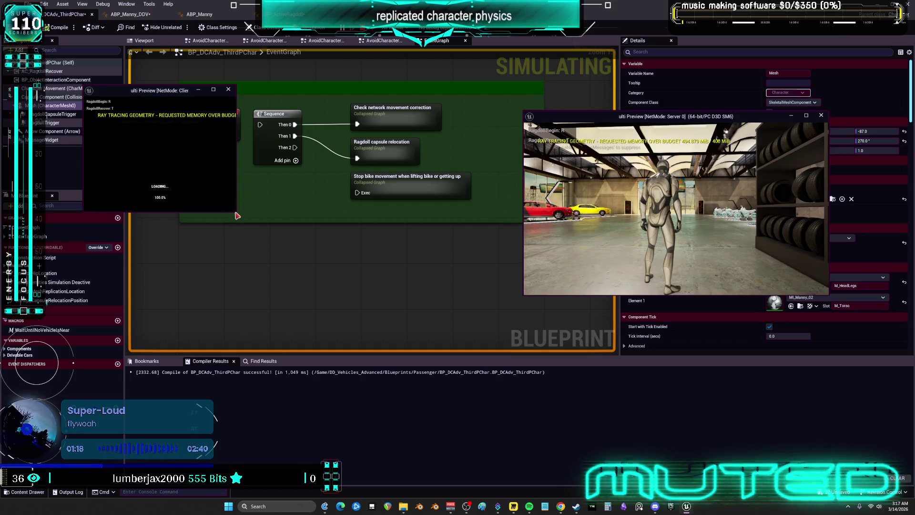
mouse_move(236, 213)
left_mouse_down()
mouse_move(344, 281)
mouse_move(395, 291)
left_mouse_up()
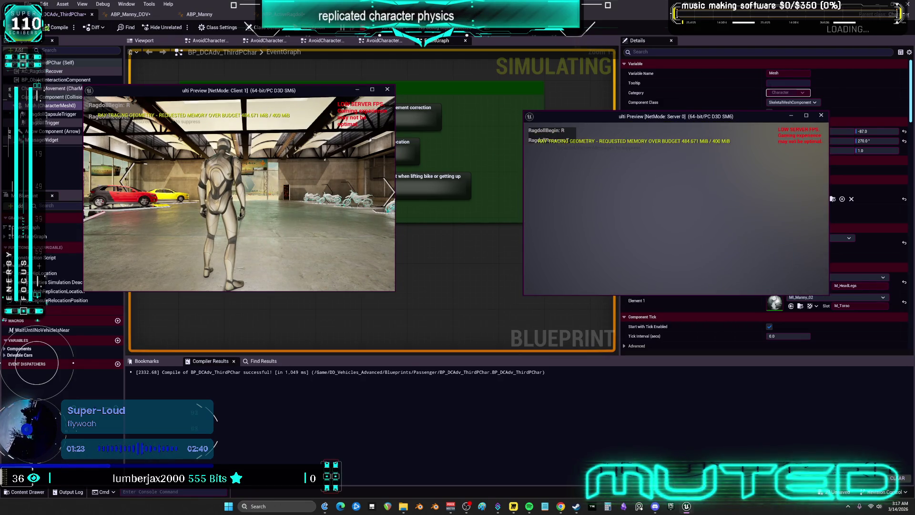
key("Escape")
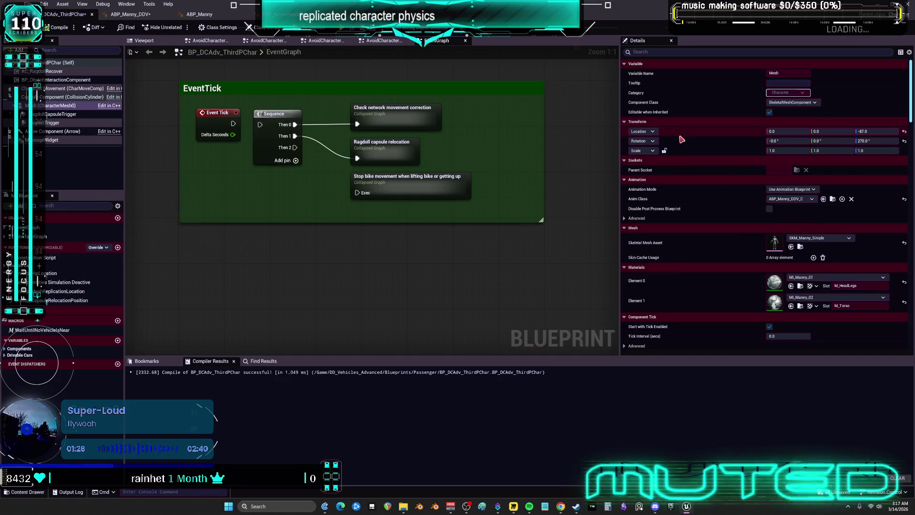
left_click(60, 106)
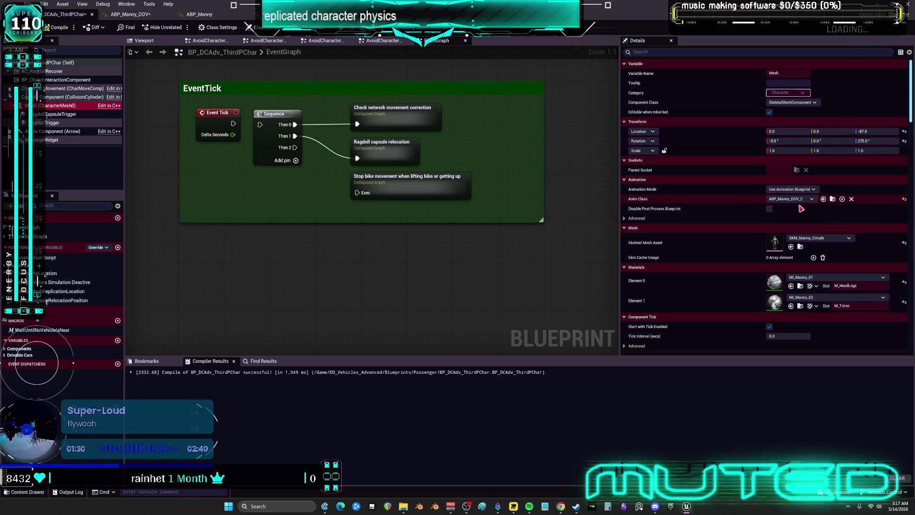
Step: Inspect SKM_Manny_Simple and the PA_Mannequin pelvis body, then return to the anim blueprint
double_click(775, 243)
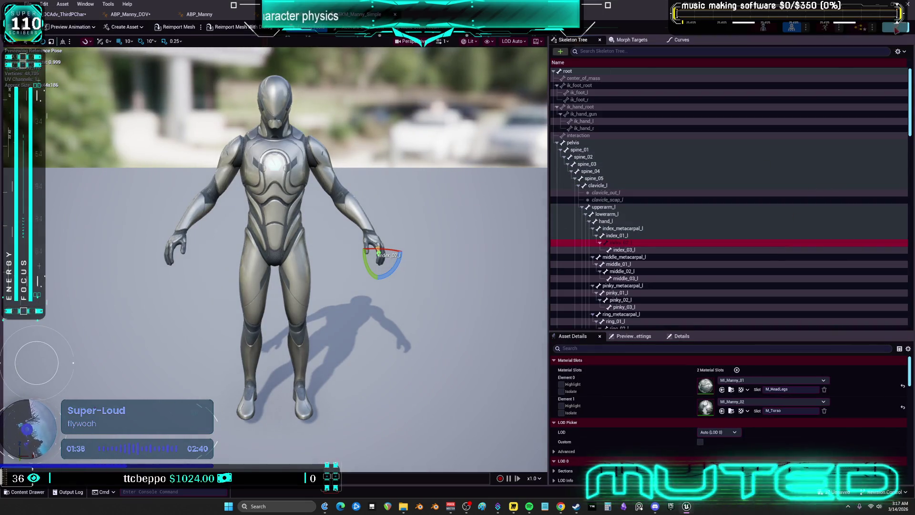
left_click(286, 14)
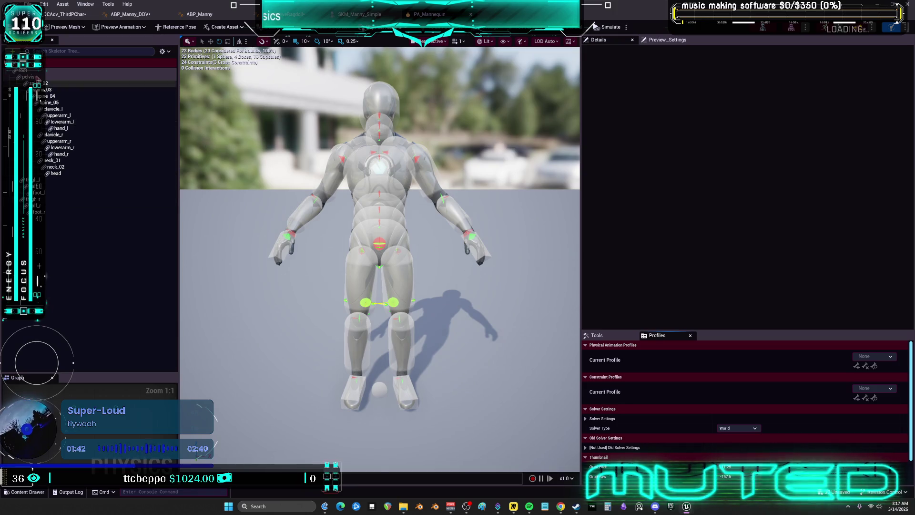
left_click(28, 71)
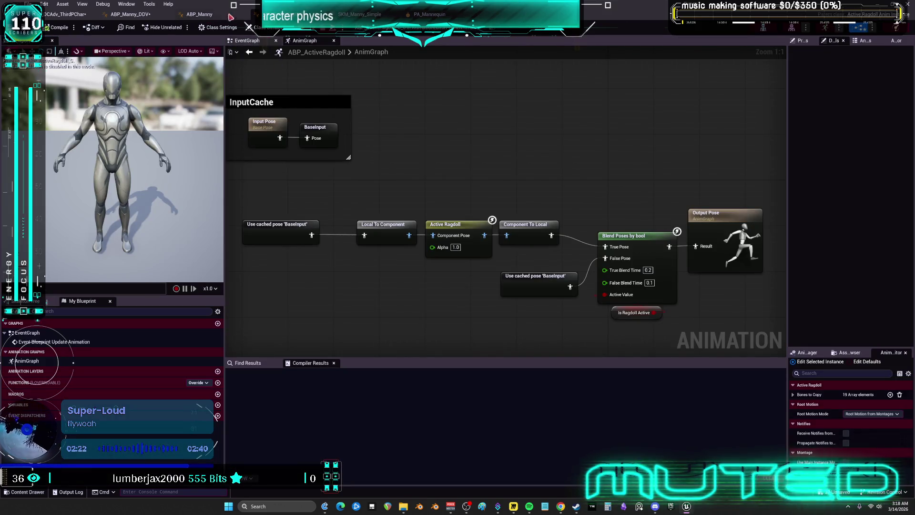
left_click(199, 14)
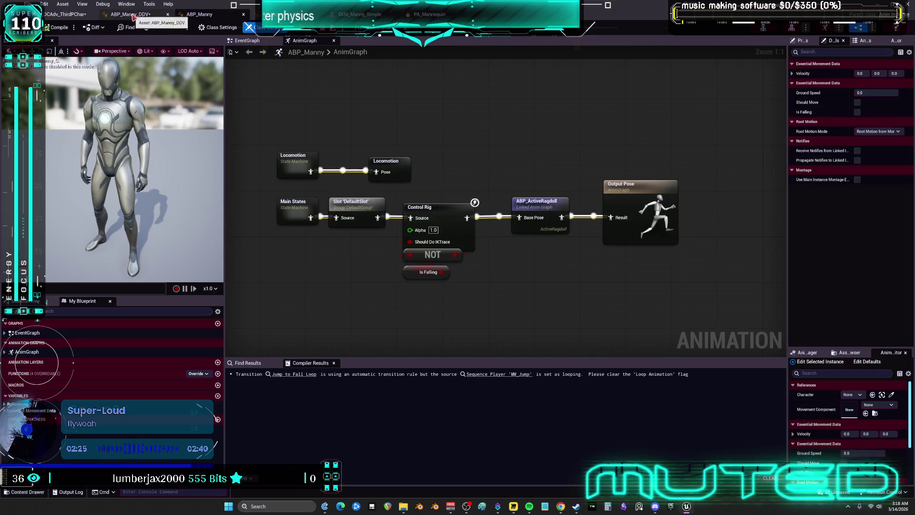
Step: Tag the ABP_ActiveRagdoll linked node 'ActiveRagdoll', compile ABP_Manny_DDV and start a client-server test
left_click(131, 14)
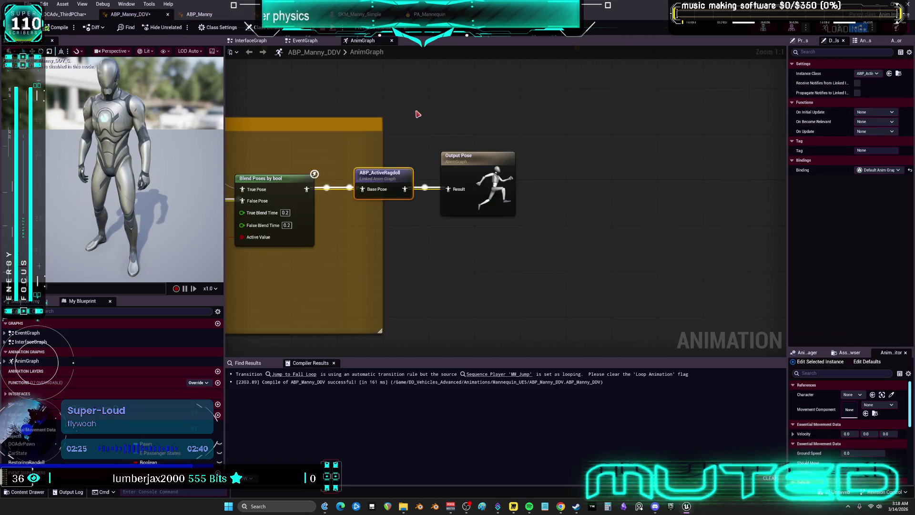
left_click(876, 150)
type("Act")
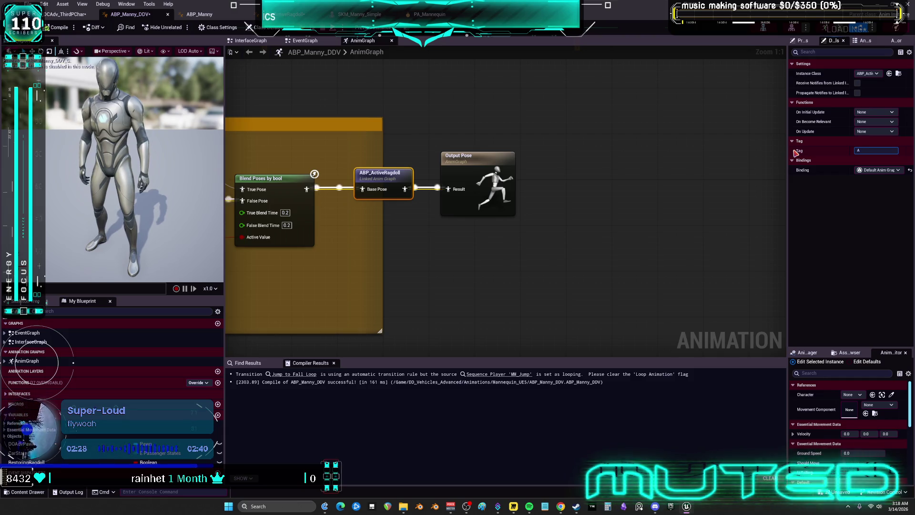
type("iveRagdoll")
key("Return")
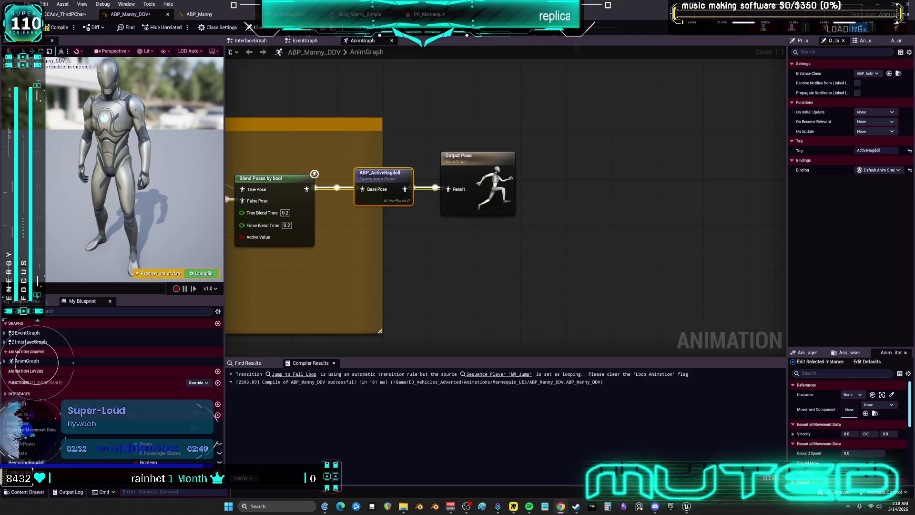
left_click(57, 27)
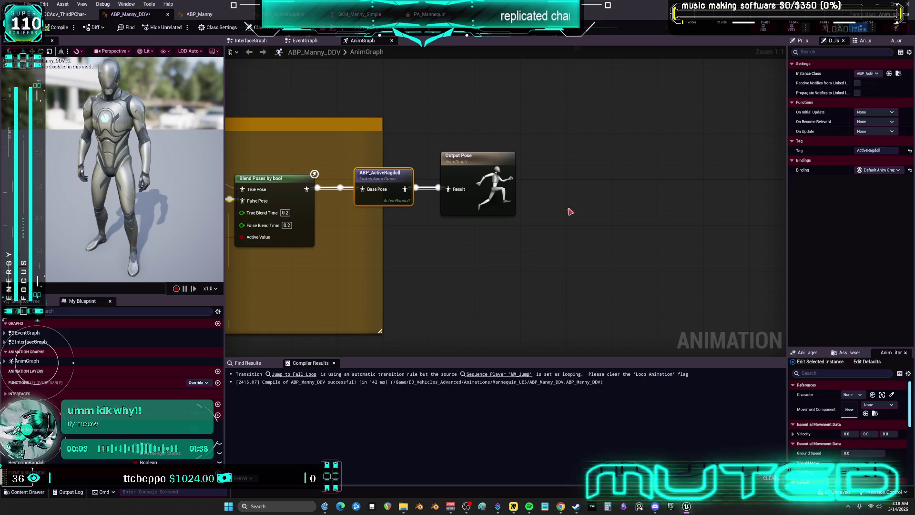
key("alt+p")
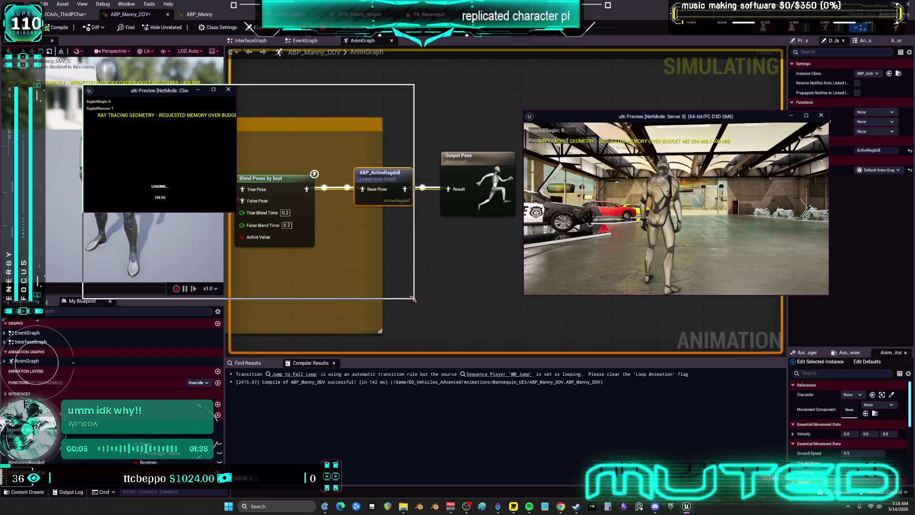
left_click_drag(237, 214, 433, 311)
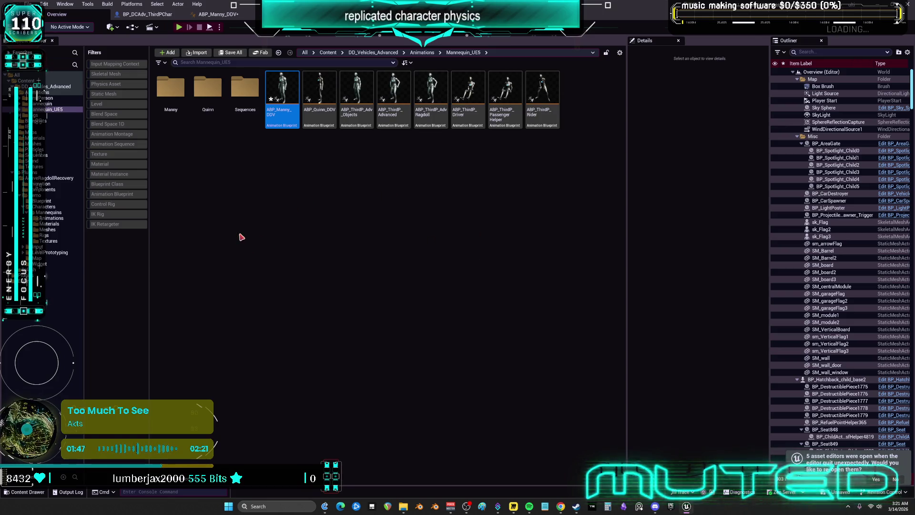
Step: Browse to the ActiveRagdollRecovery plugin's Animation folder and select ABP_ActiveRagdoll
left_click(29, 172)
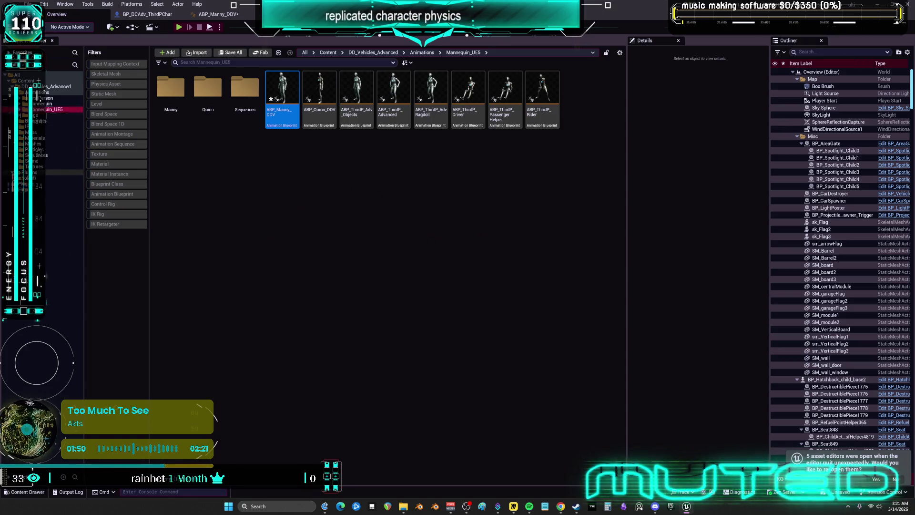
double_click(170, 90)
left_click(171, 92)
double_click(171, 92)
left_click(180, 108)
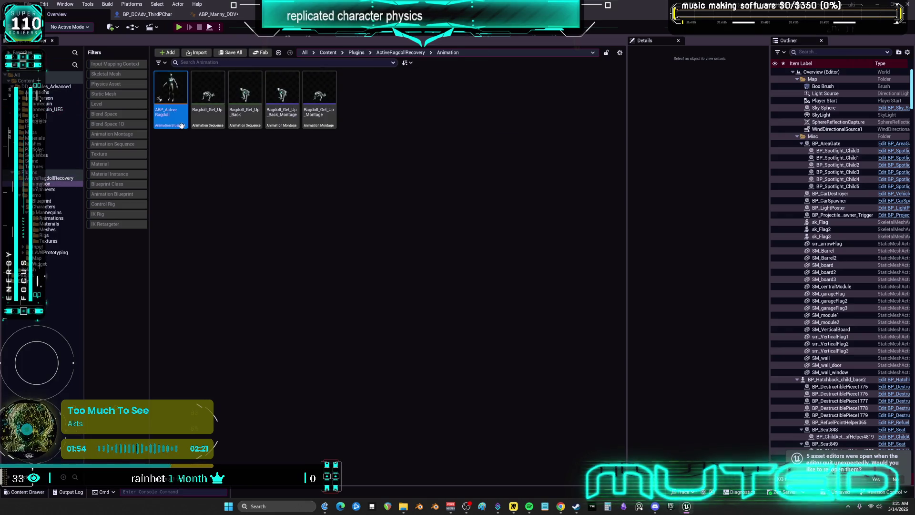
Step: Retarget ABP_ActiveRagdoll's animations with SKM_Manny_Simple as the target mesh
right_click(171, 99)
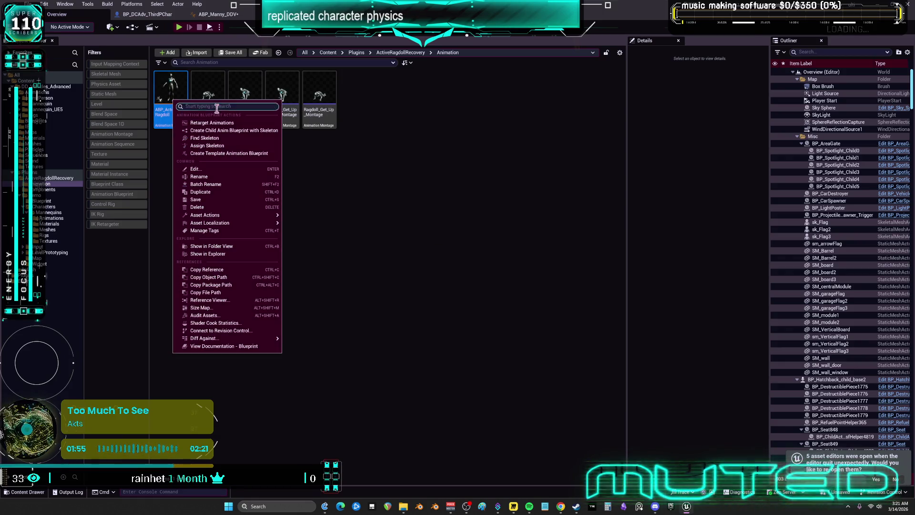
left_click(195, 125)
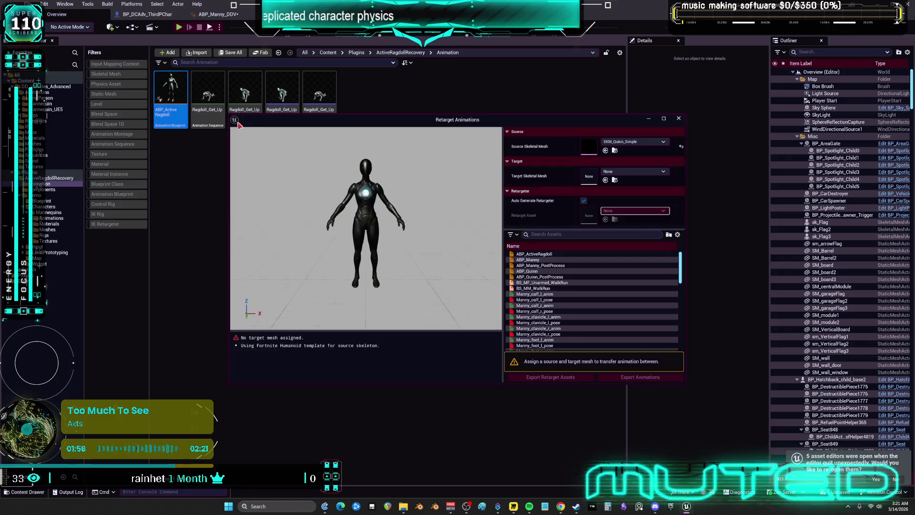
left_click(634, 171)
type("simple")
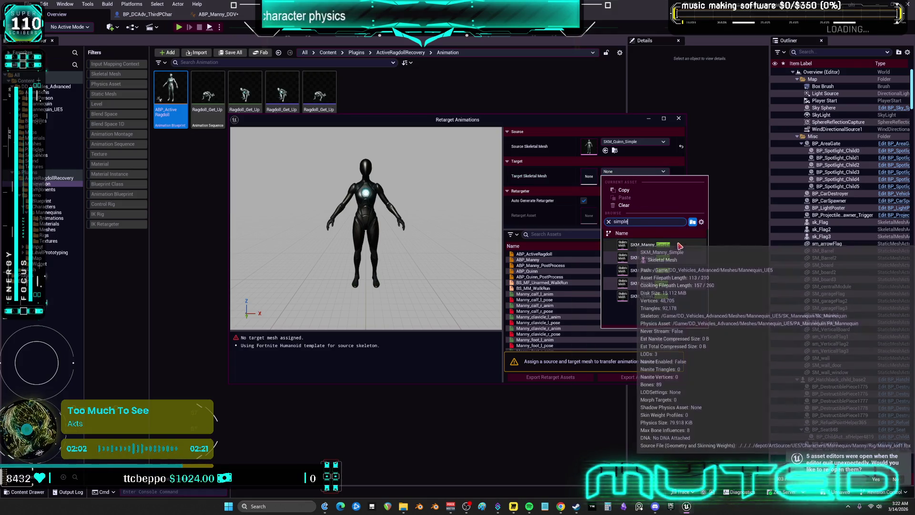
left_click(658, 258)
Step: Export the auto-generated IK rigs and RTG_Auto retargeter to ActiveRagdollRecovery
left_click(551, 377)
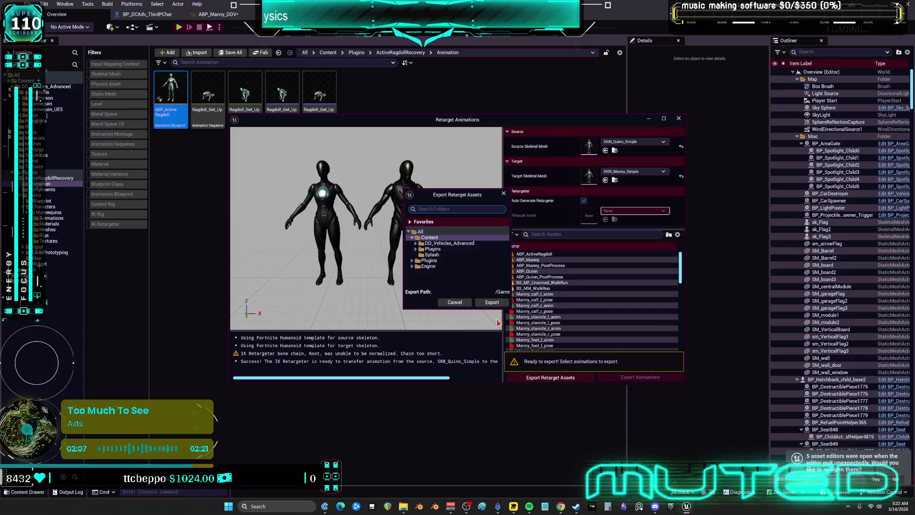
left_click(416, 249)
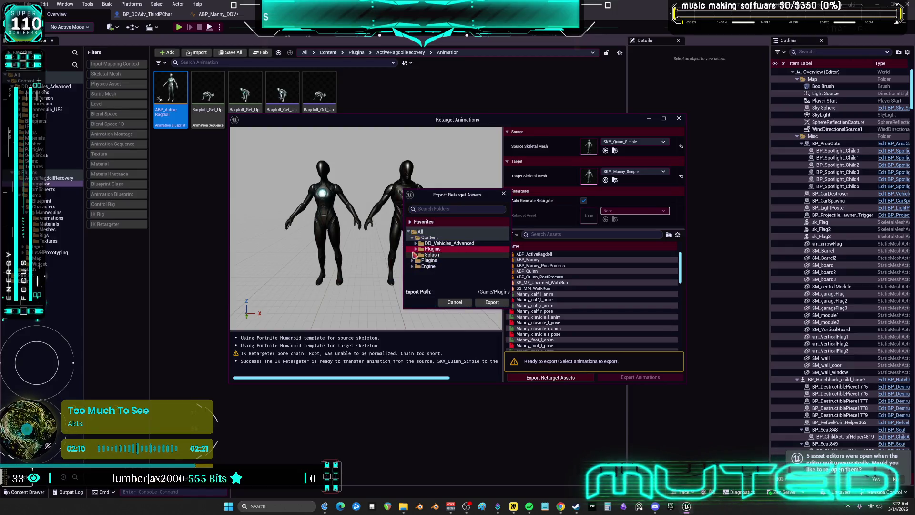
left_click(437, 254)
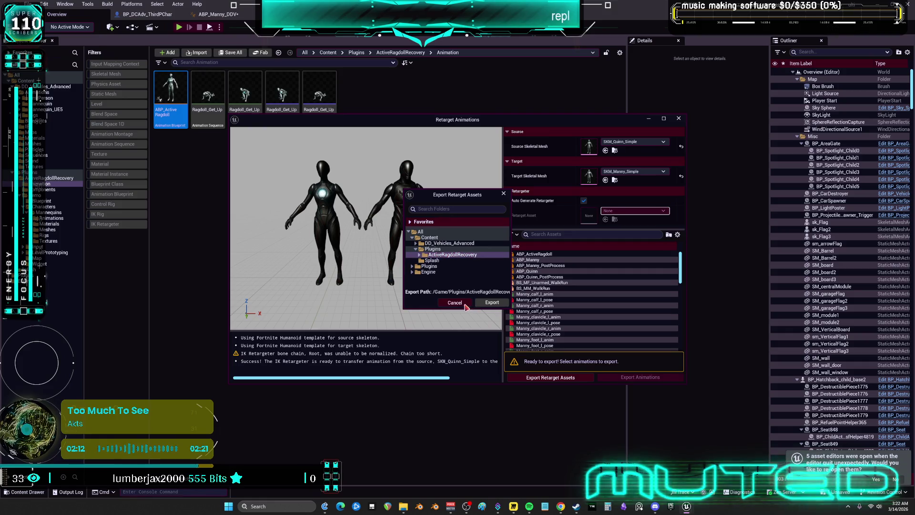
left_click(495, 303)
Step: Select ABP_ActiveRagdoll and the Ragdoll_Get_Up animations for export
left_click(538, 254)
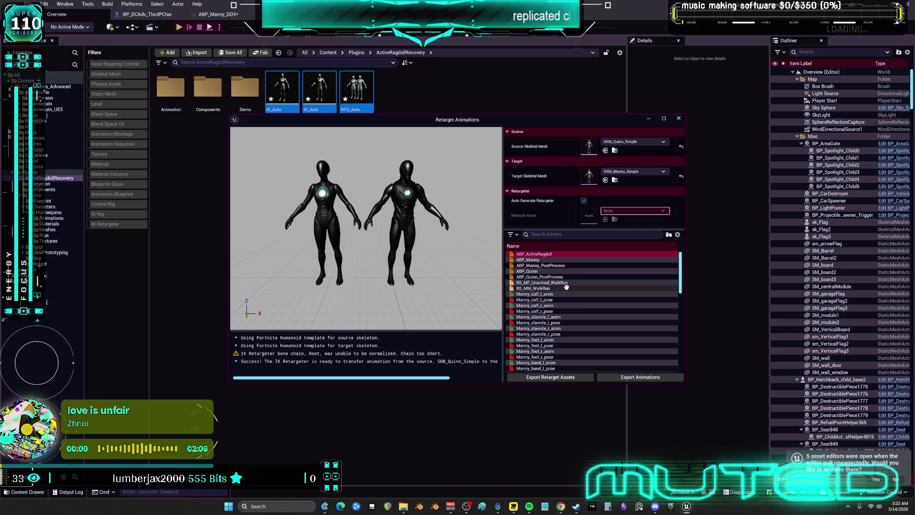
scroll(563, 296, "down", 15)
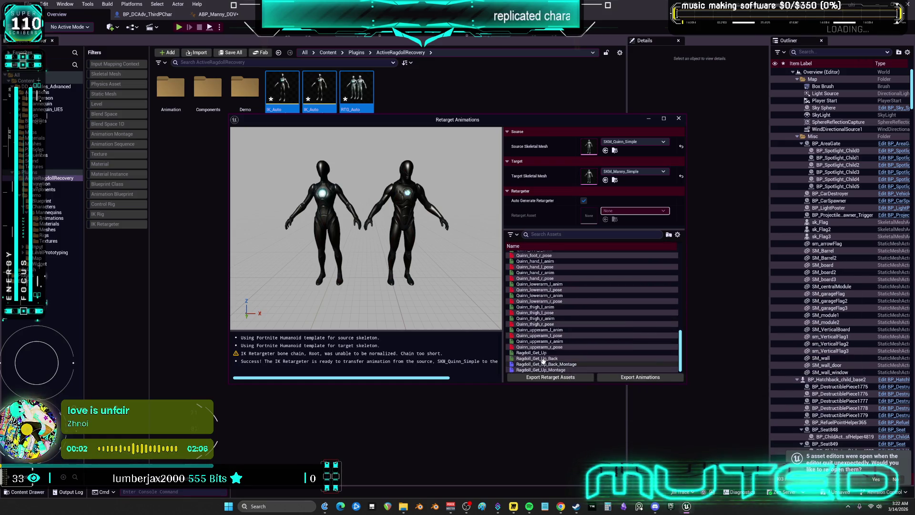
left_click(532, 353)
left_click(543, 365, "shift")
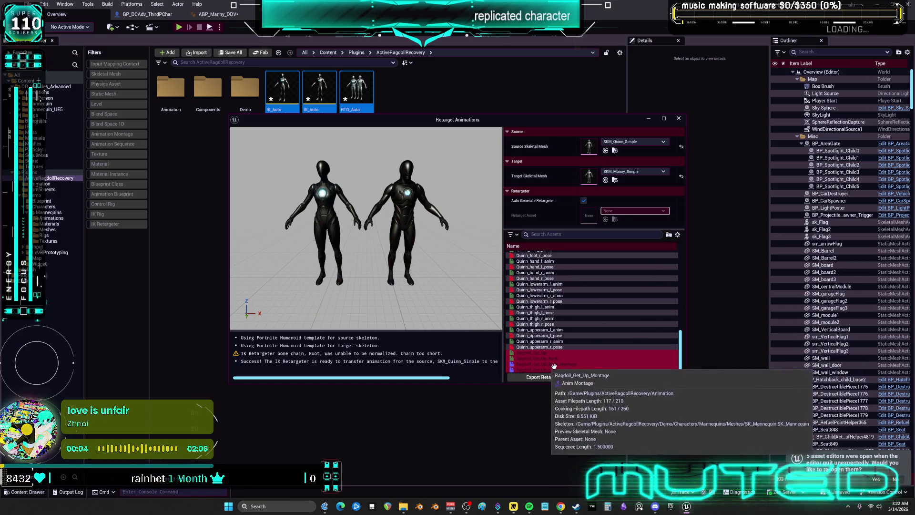
scroll(578, 310, "up", 5)
scroll(578, 310, "up", 5)
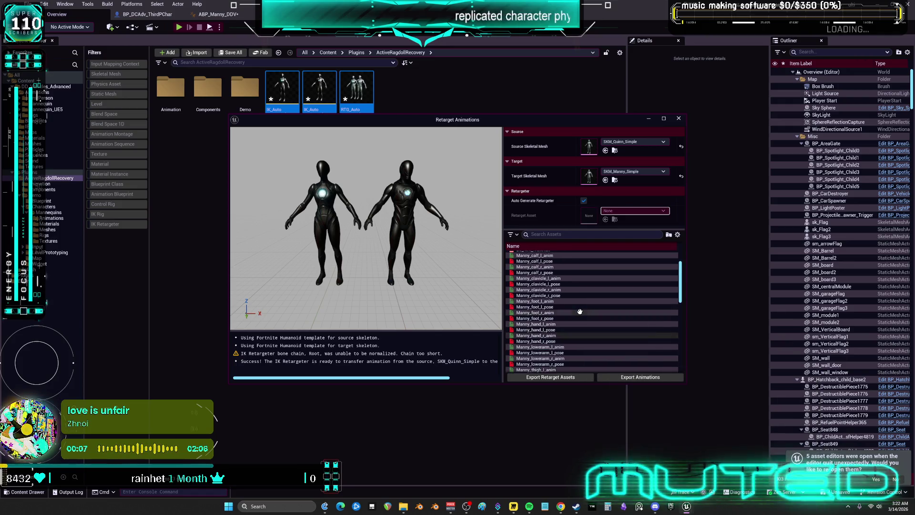
left_click(571, 378)
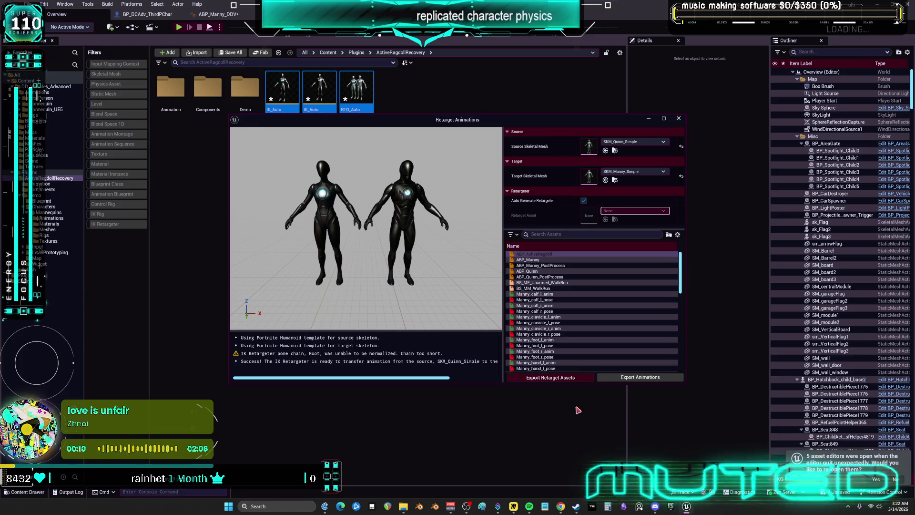
Step: Export the retargeted animations to the ActiveRagdollRecovery folder
left_click(628, 380)
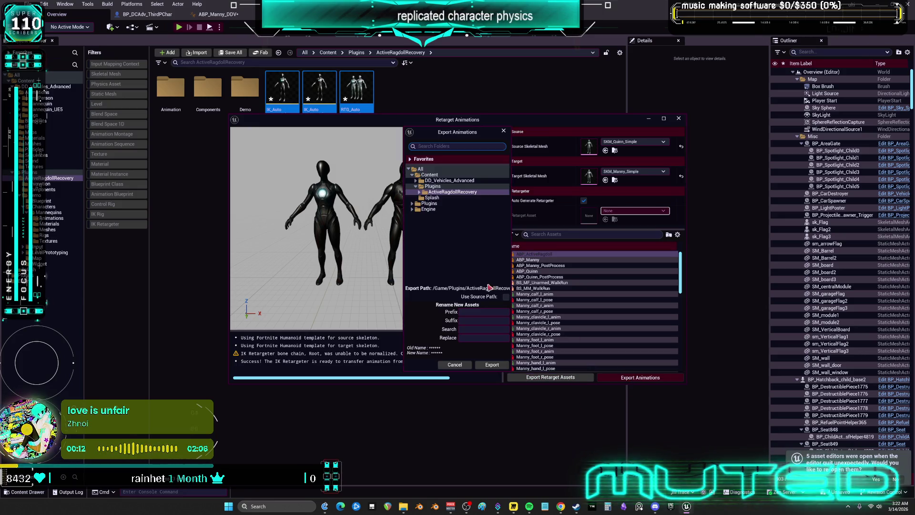
left_click(419, 192)
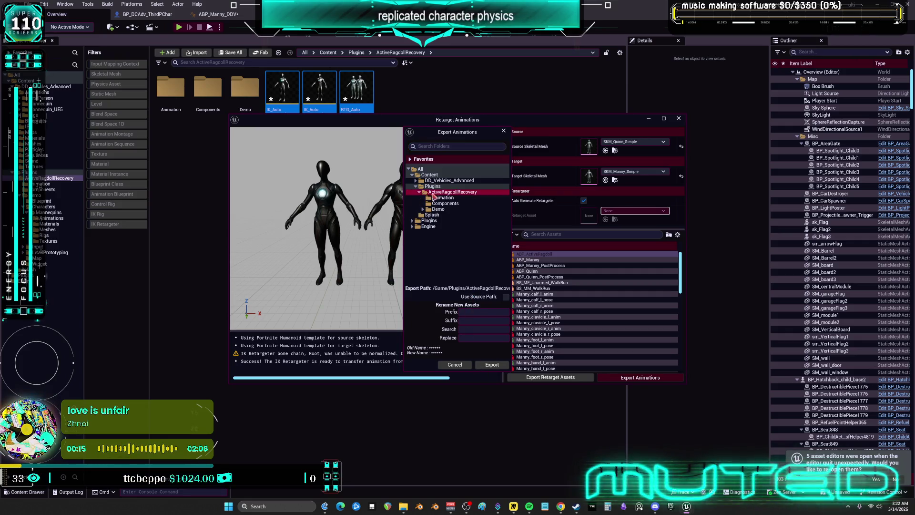
left_click(490, 365)
left_click(519, 286)
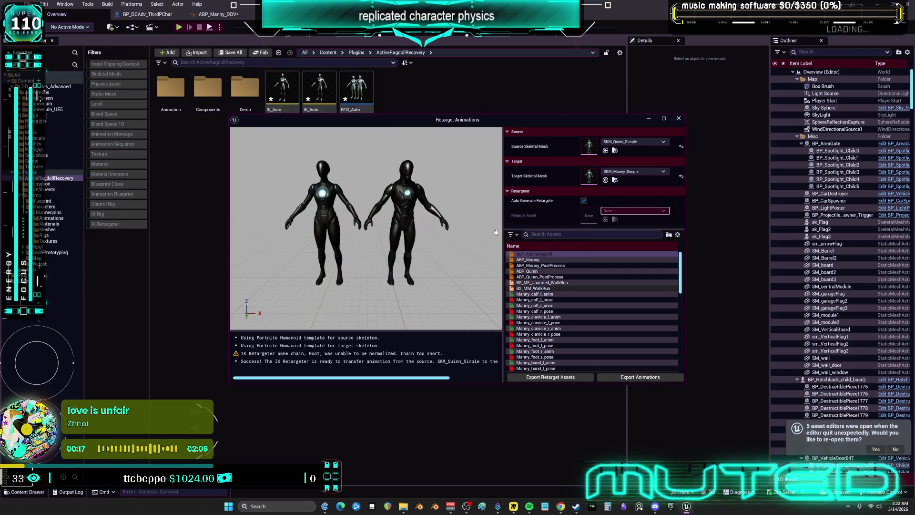
Step: Close the retargeting window and save all assets with Ctrl+Shift+S
mouse_move(600, 118)
left_mouse_down()
mouse_move(443, 204)
mouse_move(551, 182)
left_mouse_up()
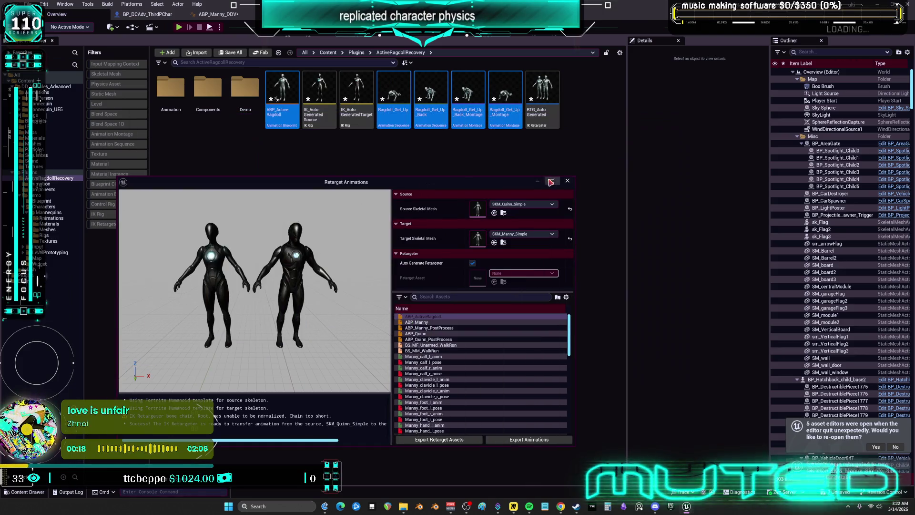
left_click(567, 181)
left_click(291, 97)
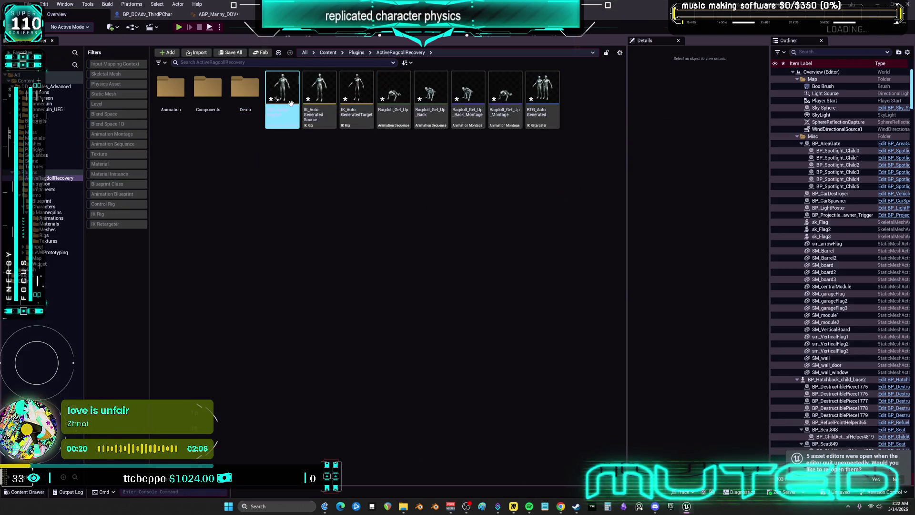
key("F2")
left_click(388, 179)
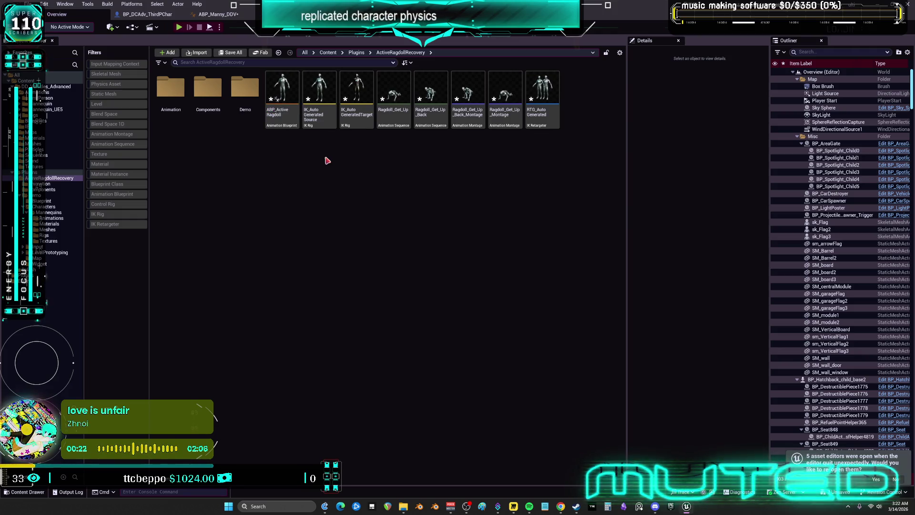
key("ctrl+shift+s")
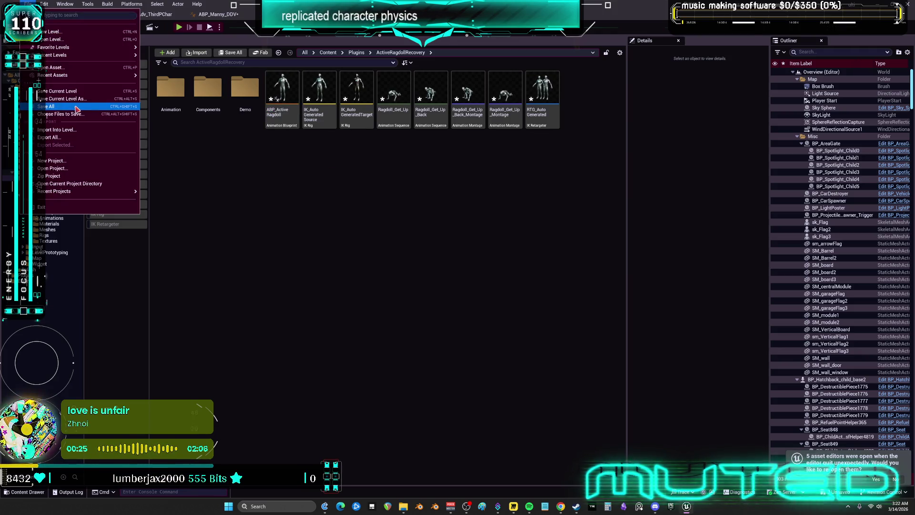
Step: Set the Linked Anim Graph's Instance Class to ABP_ActiveRagdoll and Tag to ActiveRagdoll
left_click(214, 14)
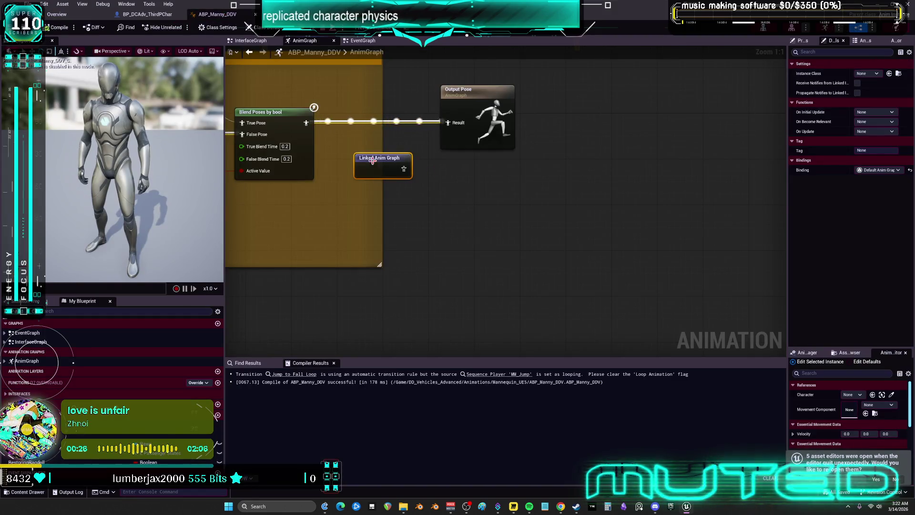
left_click(868, 74)
left_click(851, 148)
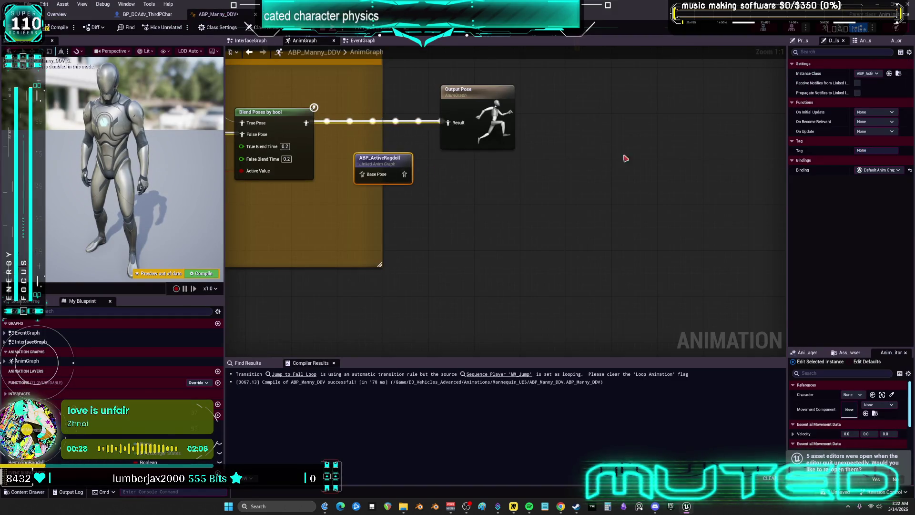
left_click(863, 151)
type("Ac")
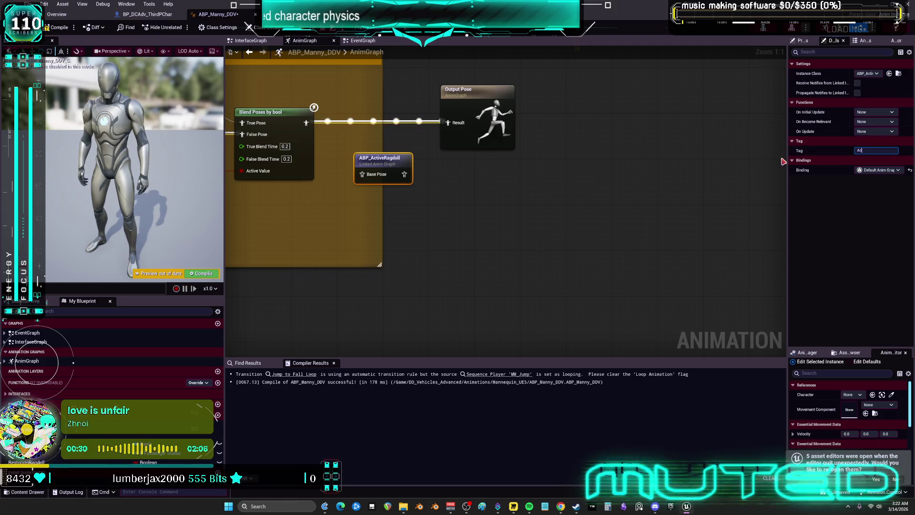
type("tiveRagdoll")
key("Return")
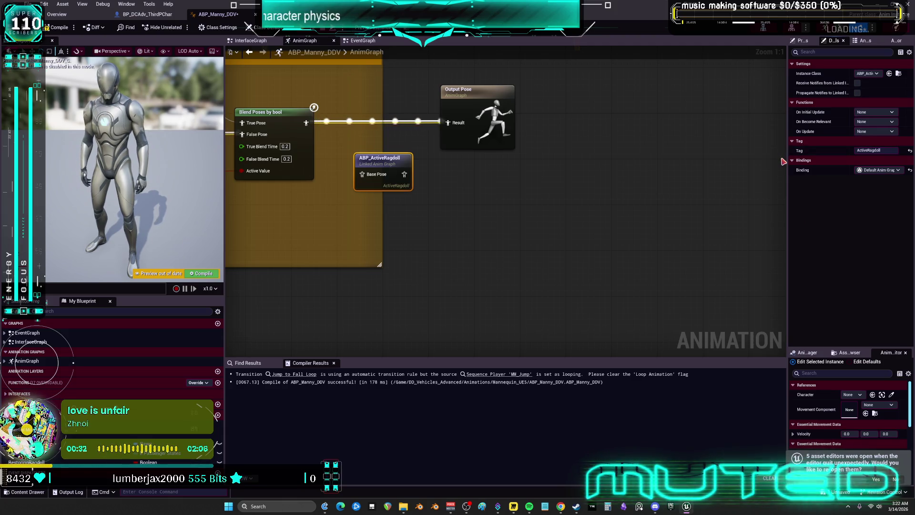
Step: Wire the linked node between Blend Poses and Output Pose, then open ABP_ActiveRagdoll
left_click_drag(404, 174, 448, 123)
left_click_drag(382, 162, 383, 110)
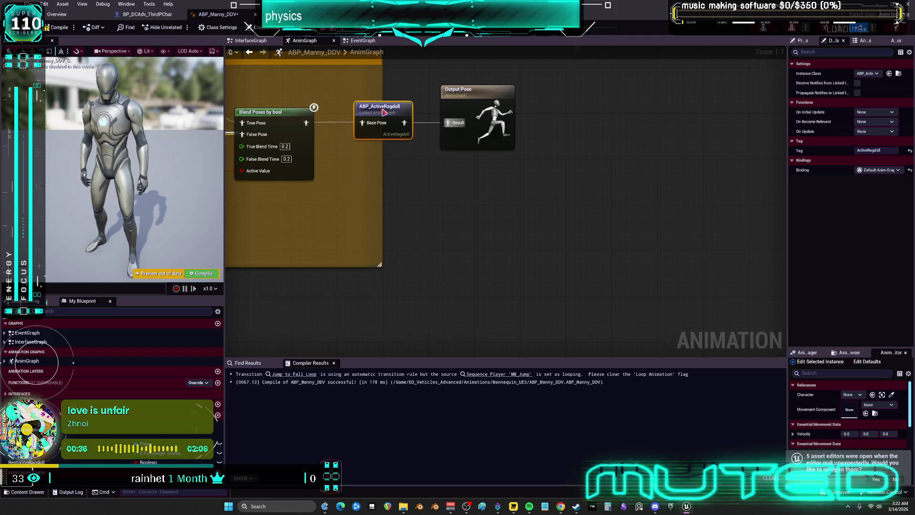
double_click(382, 109)
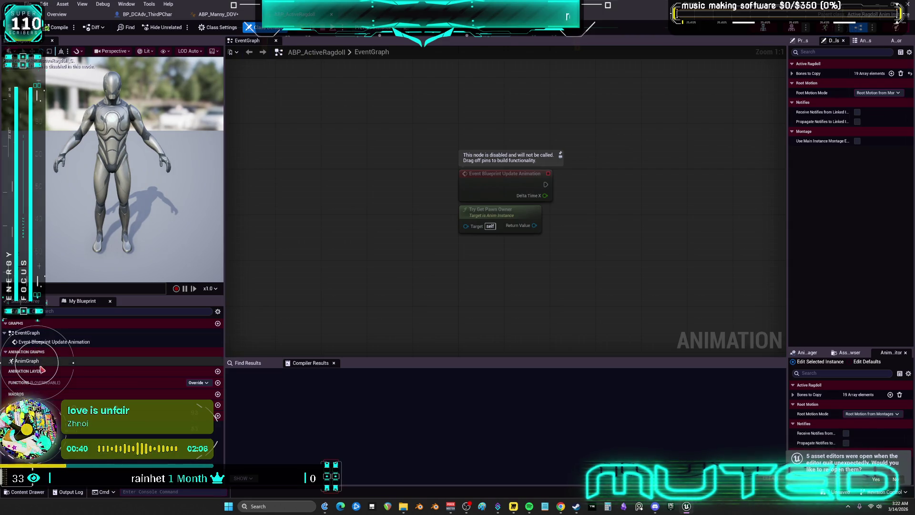
Step: Toggle the linked-instance receive and propagate notify options, then widen the Details panel
left_click(858, 121)
left_click(858, 112)
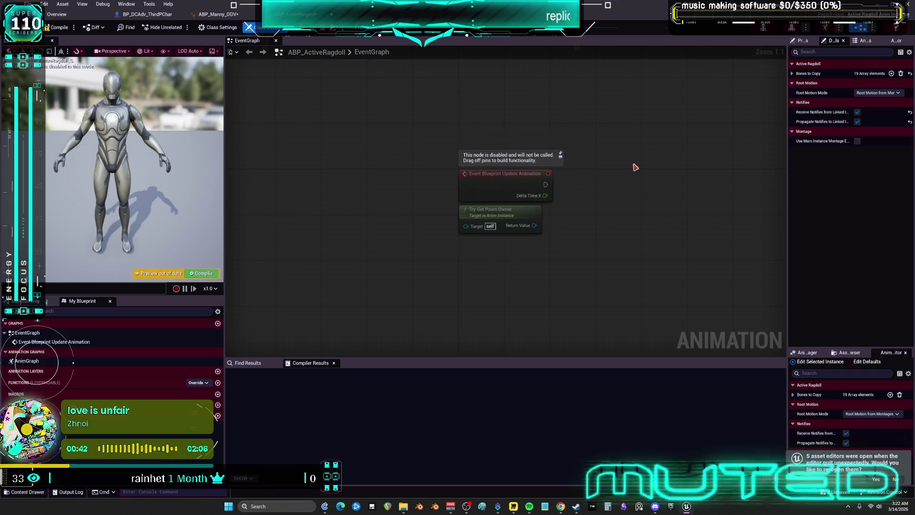
left_click(857, 112)
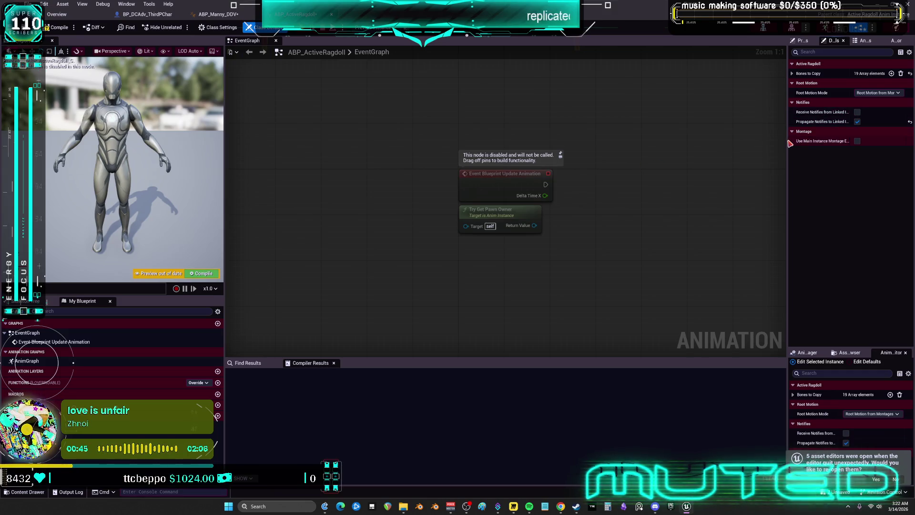
left_click_drag(788, 143, 589, 148)
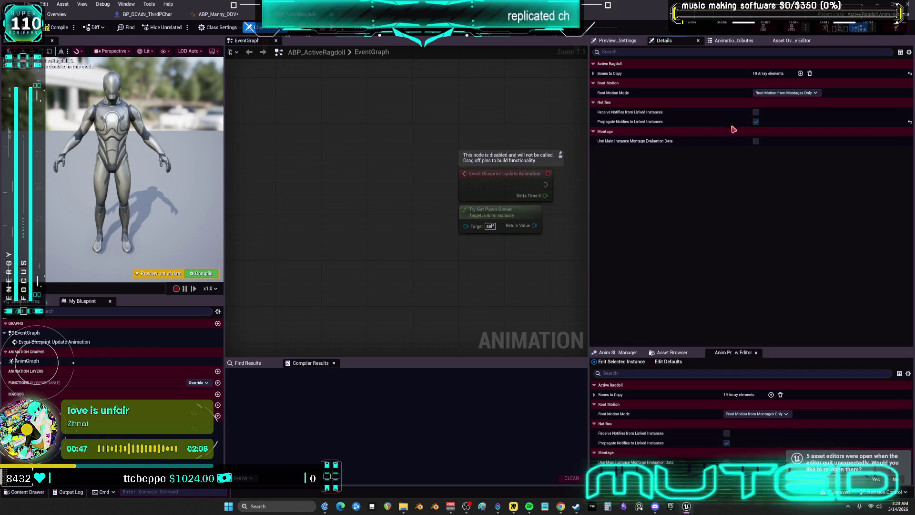
Step: Review the ActiveRagdoll-tagged linked node's settings in ABP_Manny_DDV, then return to BP_DCAdv_ThirdPChar
left_click(215, 15)
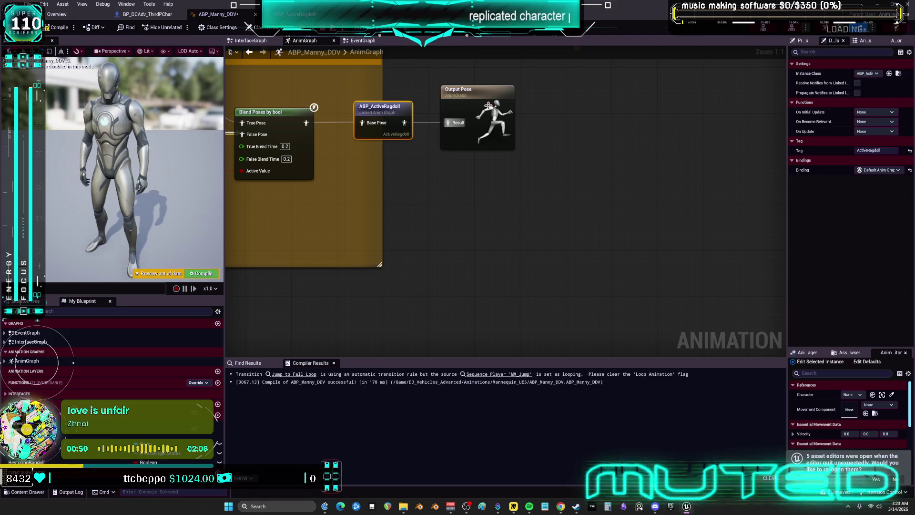
left_click(555, 120)
left_click(401, 107)
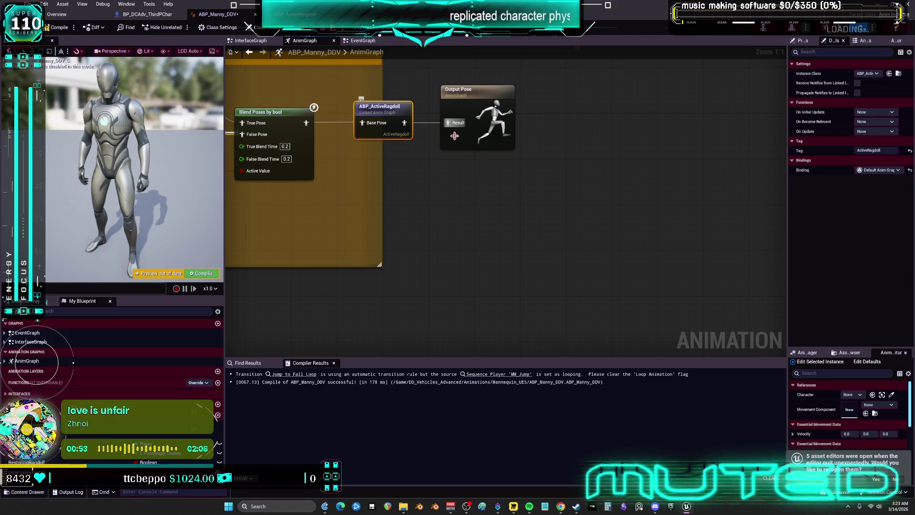
left_click_drag(789, 98, 596, 111)
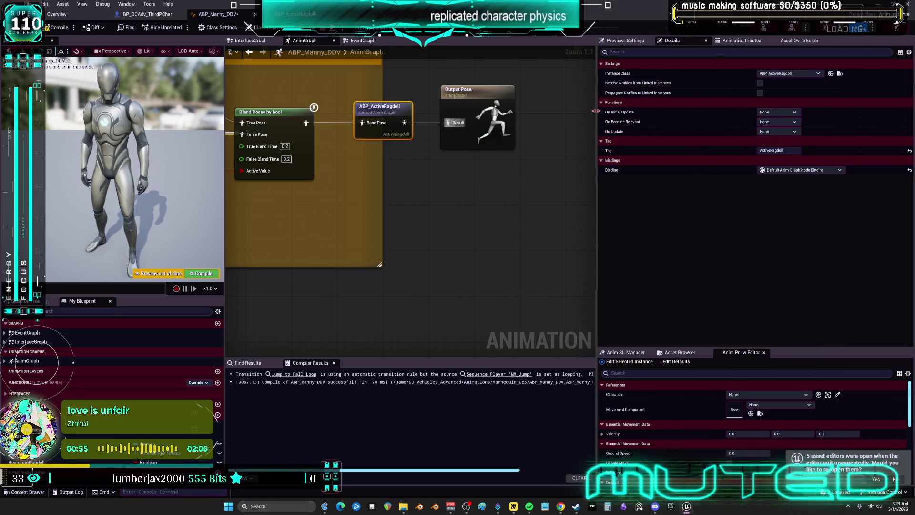
mouse_move(670, 85)
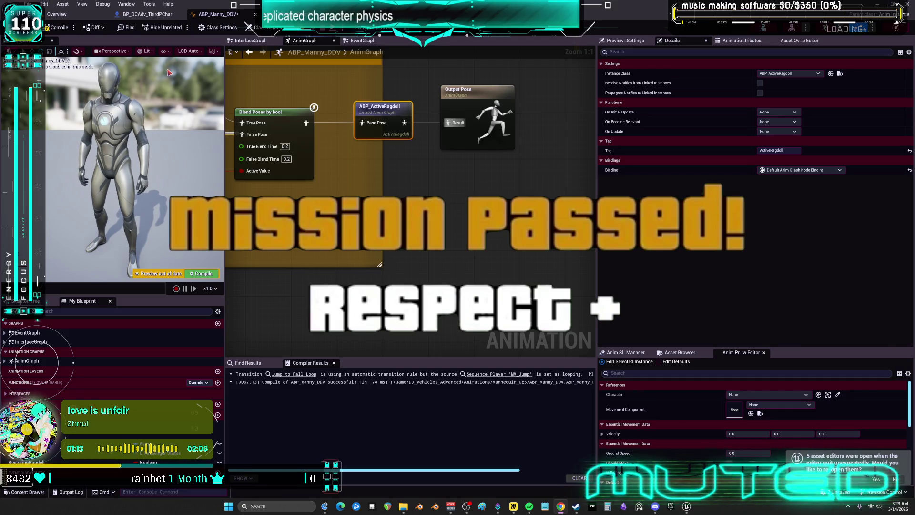
left_click(148, 14)
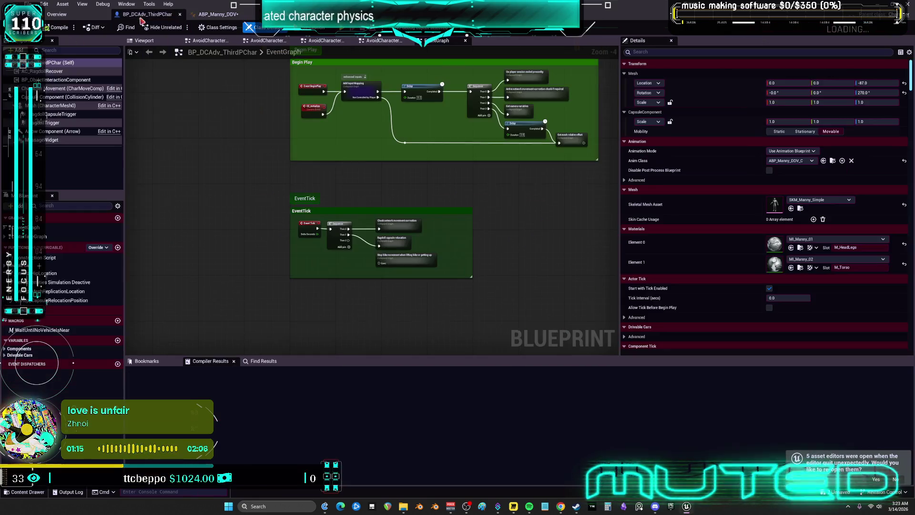
Step: Review AC_RagdollRecover's properties and bring the RagdollSmoothTimeline group into view
left_click(53, 71)
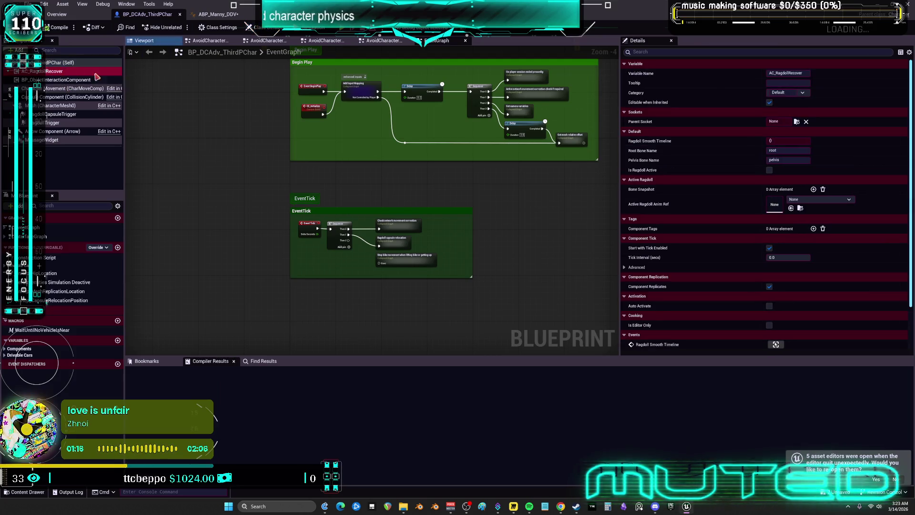
scroll(305, 285, "down", 2)
scroll(301, 180, "up", 5)
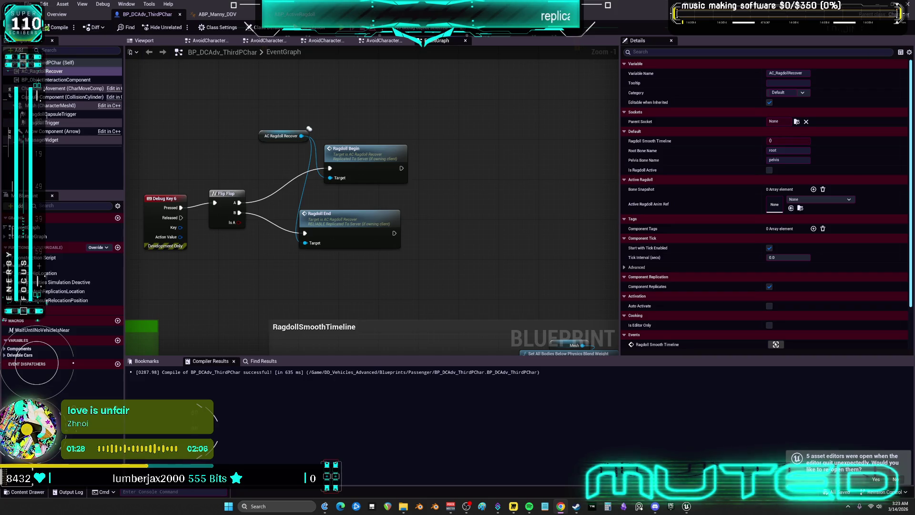
scroll(381, 199, "down", 3)
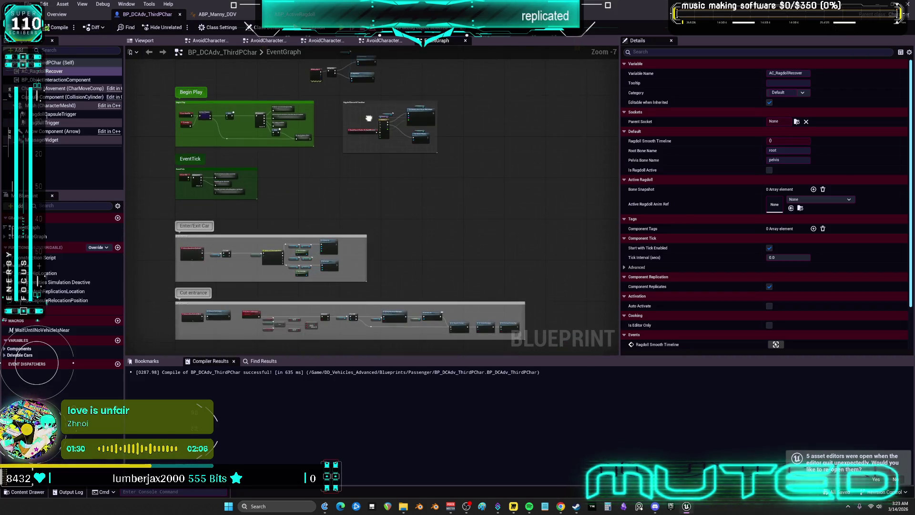
scroll(513, 176, "up", 5)
left_click_drag(514, 175, 410, 173)
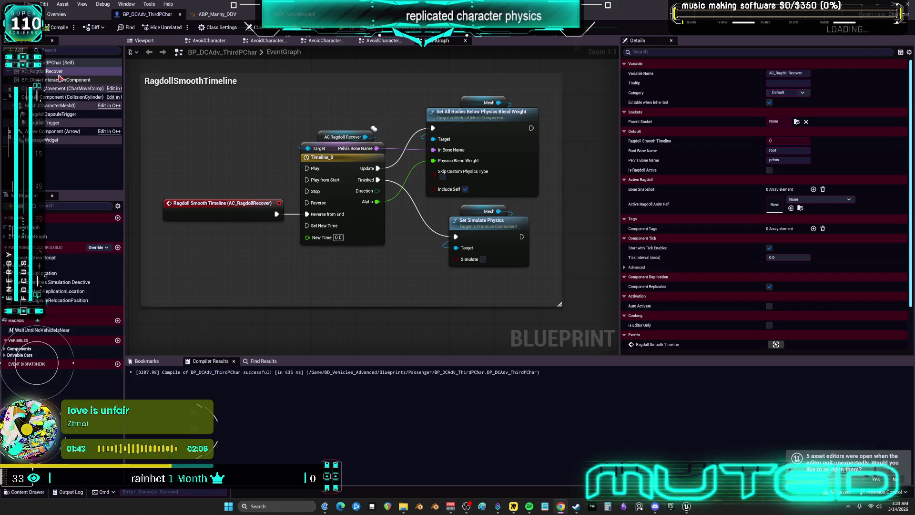
Step: Filter the Details by 'li' and show the Mesh component's properties
left_click(643, 51)
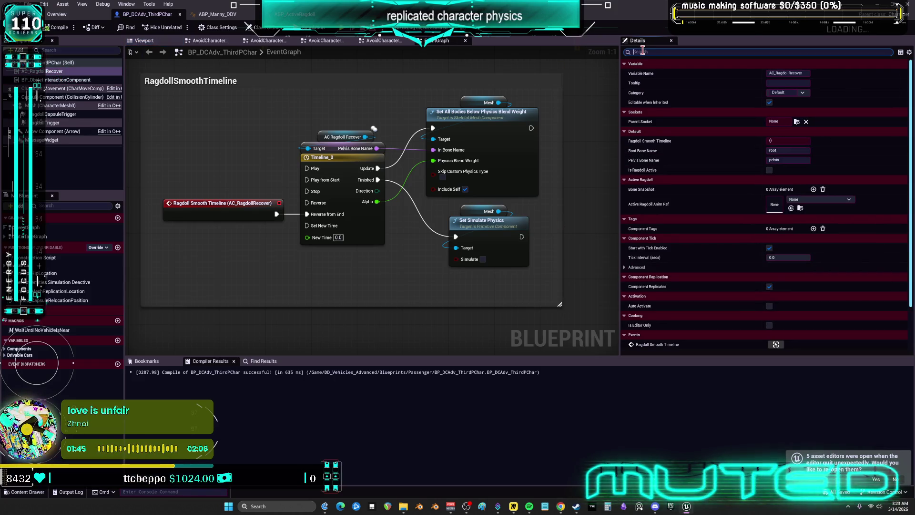
type("repli")
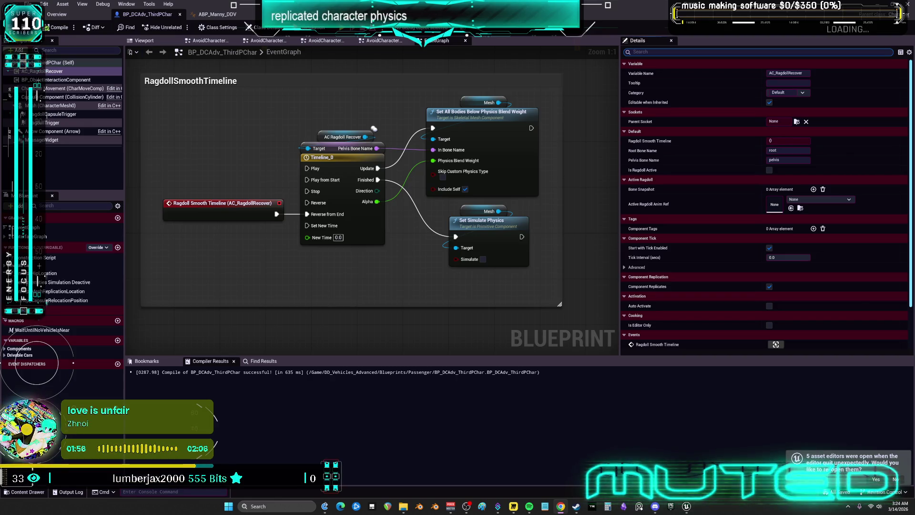
left_click(52, 105)
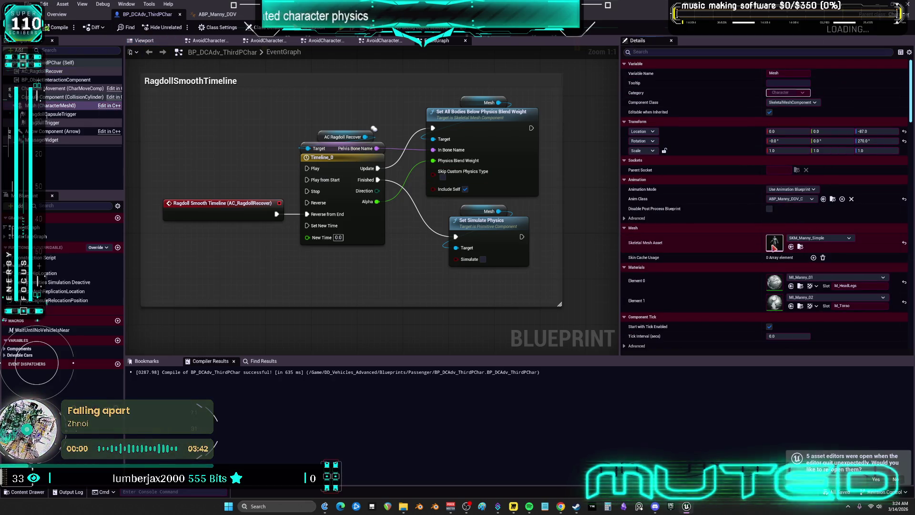
Step: Open SKM_Manny_Simple, then recheck AC_RagdollRecover in the BP_DCAdv_ThirdPChar blueprint
double_click(774, 244)
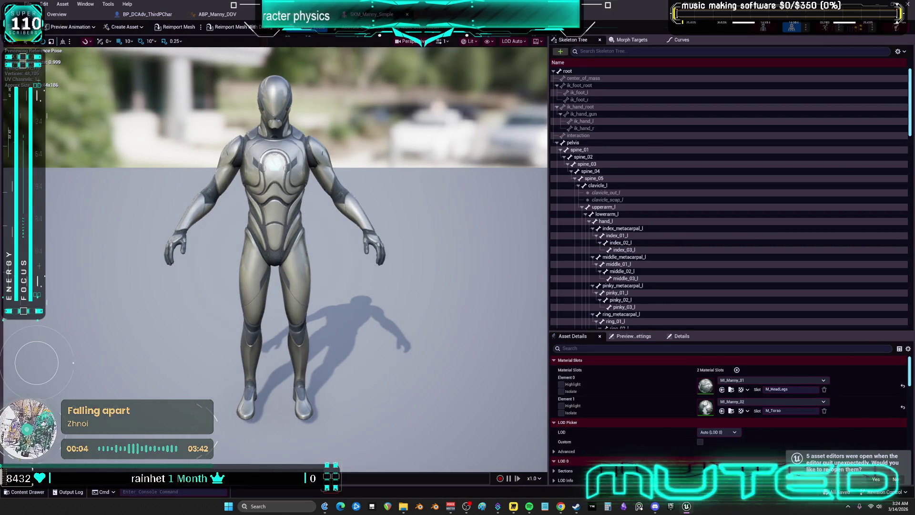
left_click(145, 14)
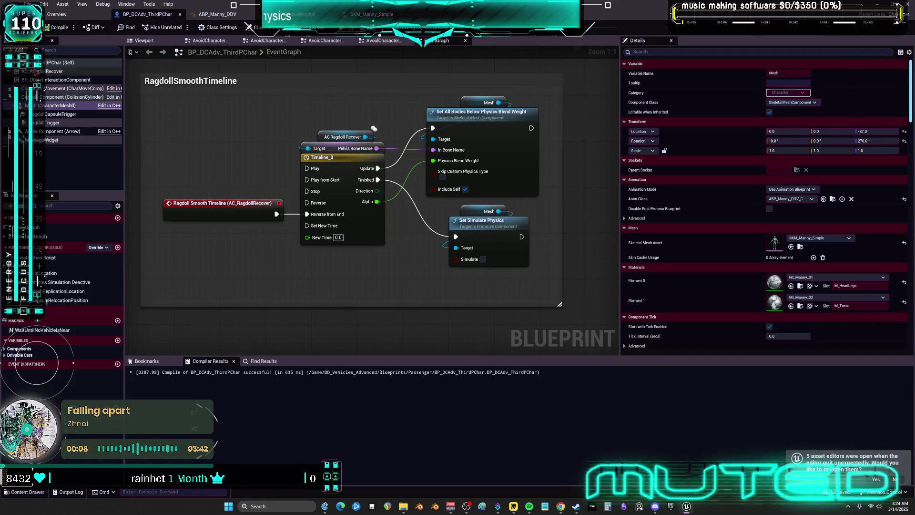
left_click(57, 71)
left_click(143, 41)
left_click(53, 71)
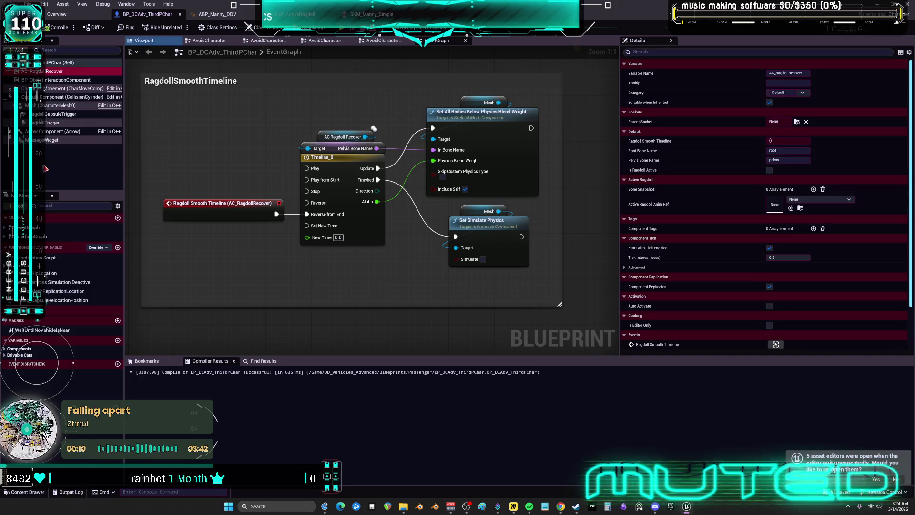
left_click_drag(59, 151, 58, 150)
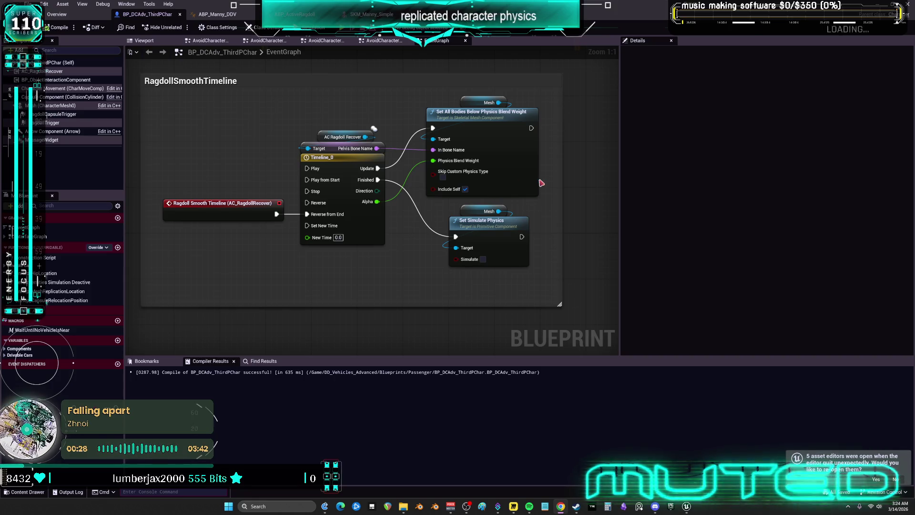
Step: Check Timeline_0's 0.50-length Alpha curve and go back to the SKM_Manny_Simple editor
double_click(321, 163)
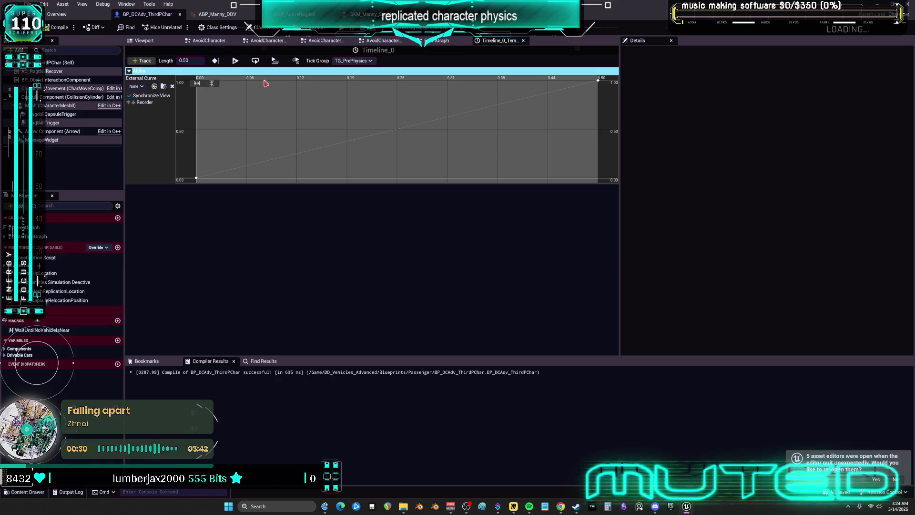
left_click(523, 41)
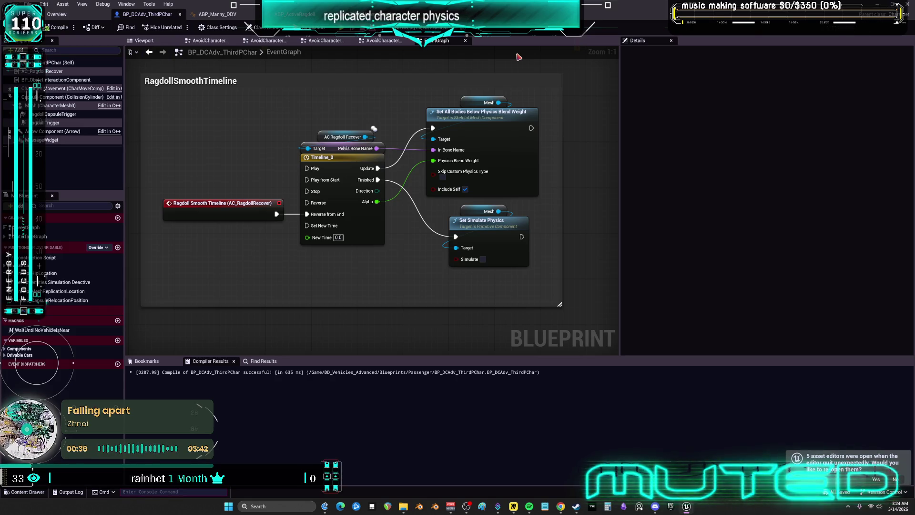
left_click(334, 14)
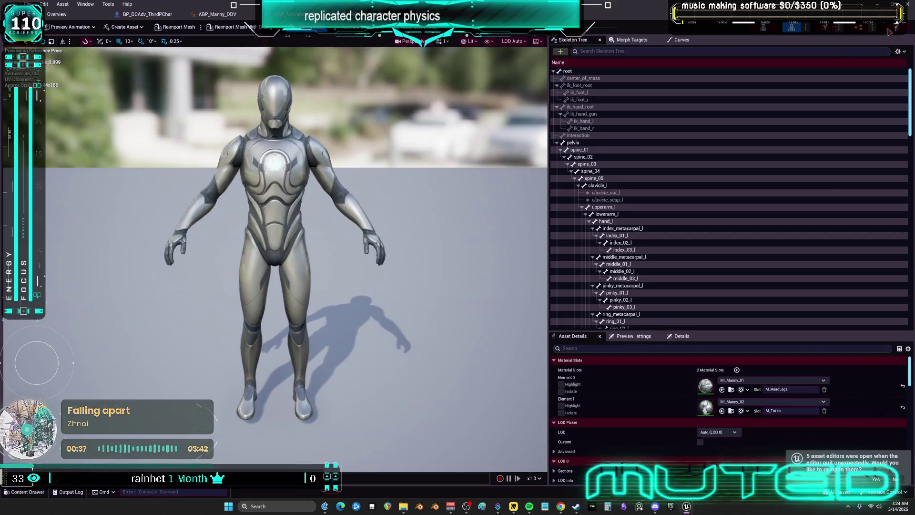
Step: In PA_Mannequin, give the root body Linear Damping 0 and Angular Damping 0.1
left_click(442, 14)
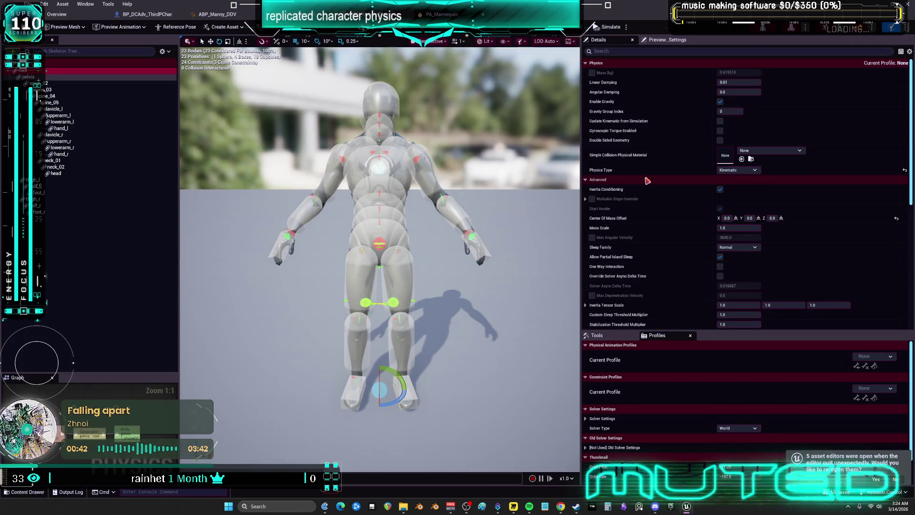
left_click(742, 83)
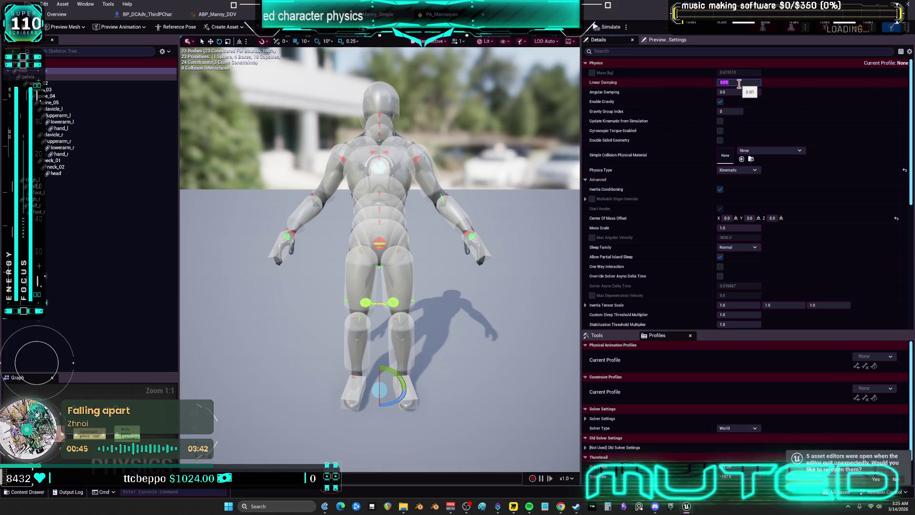
type("0")
key("Return")
left_click_drag(738, 92, 742, 91)
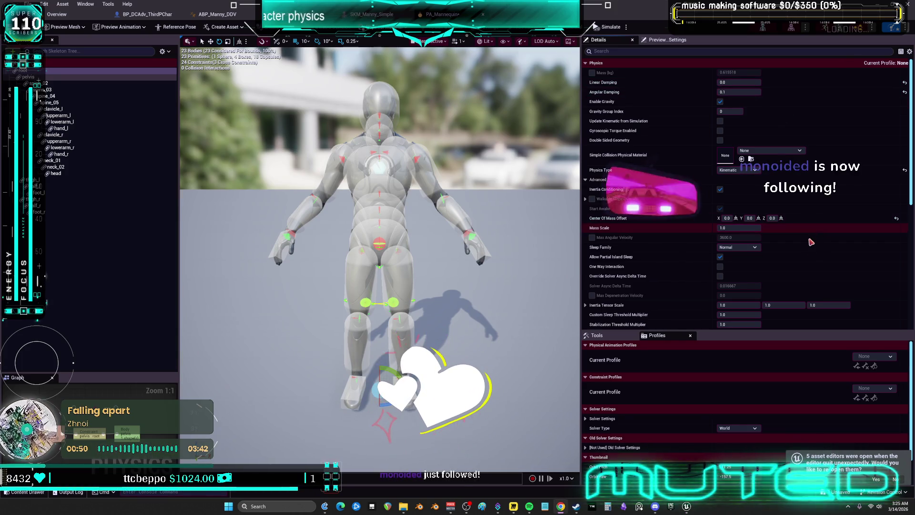
scroll(812, 238, "down", 10)
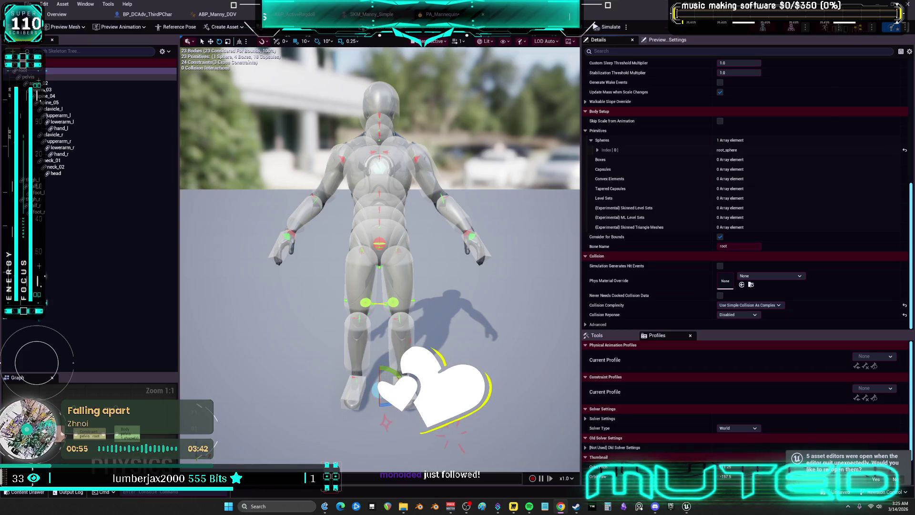
scroll(828, 221, "up", 10)
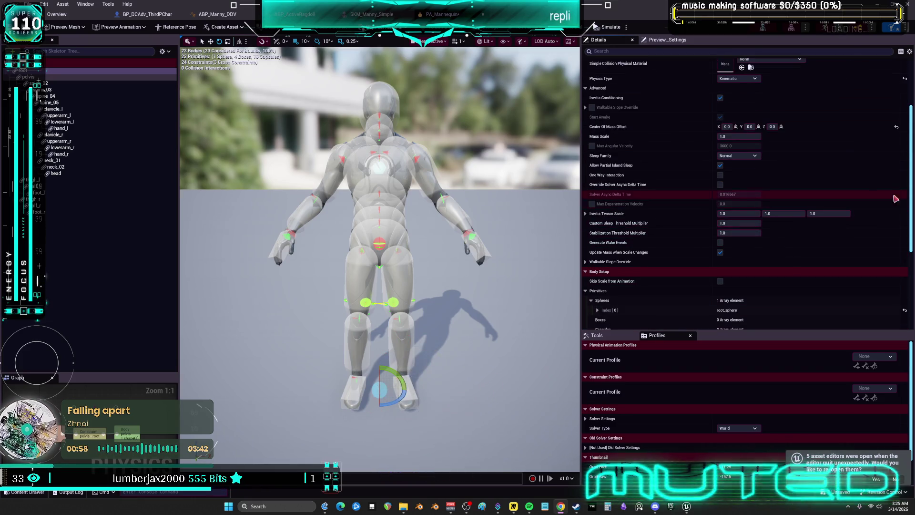
scroll(830, 222, "up", 4)
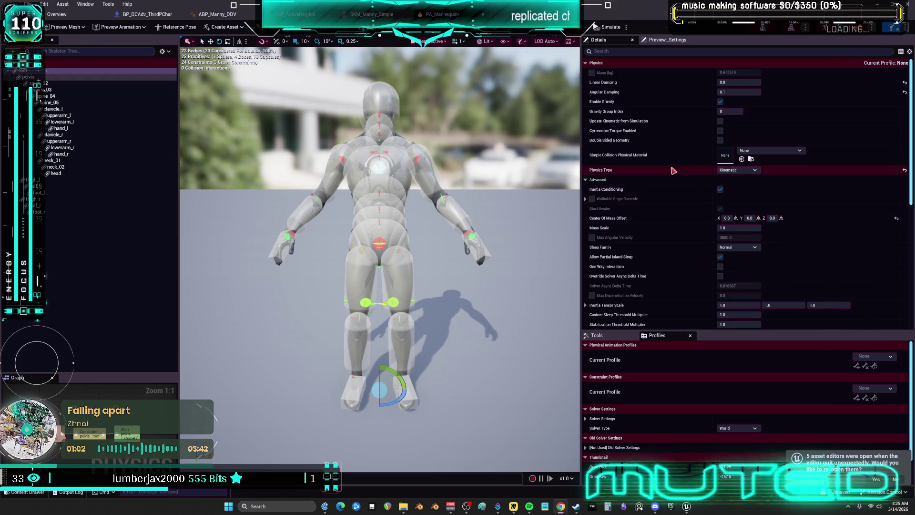
left_click(163, 51)
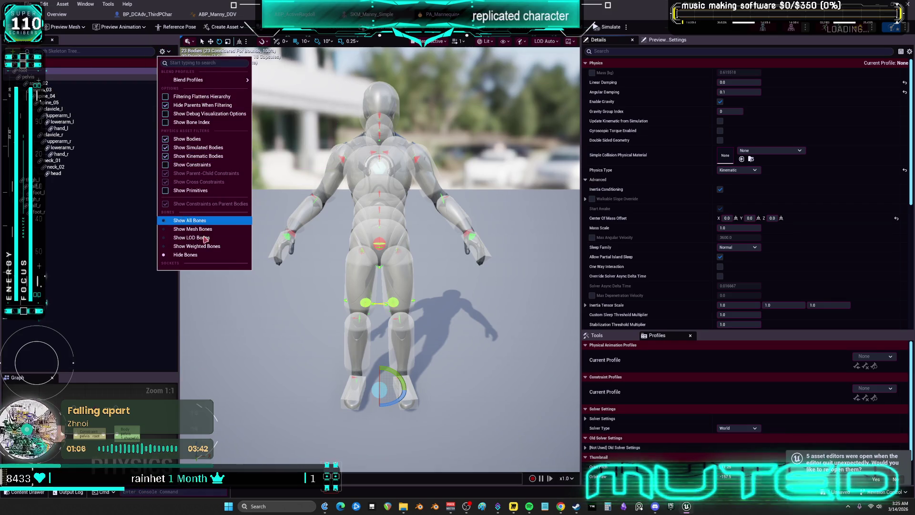
Step: Show constraints in the skeleton tree and review the pelvis constraint's limits and motors
left_click(192, 164)
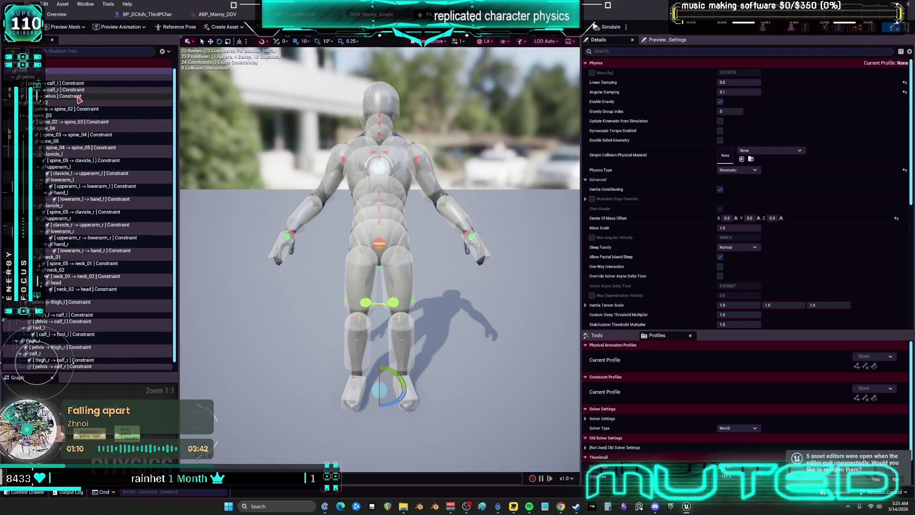
left_click(72, 95)
scroll(701, 209, "down", 5)
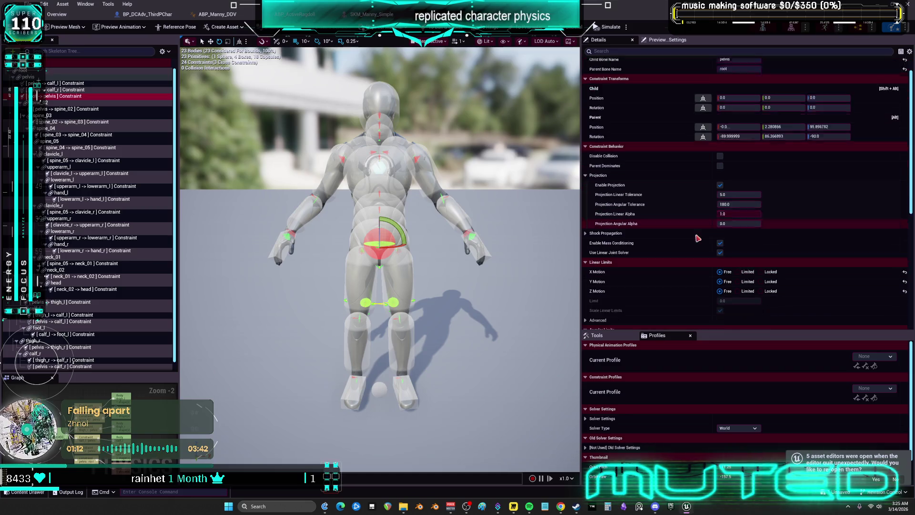
scroll(699, 229, "down", 3)
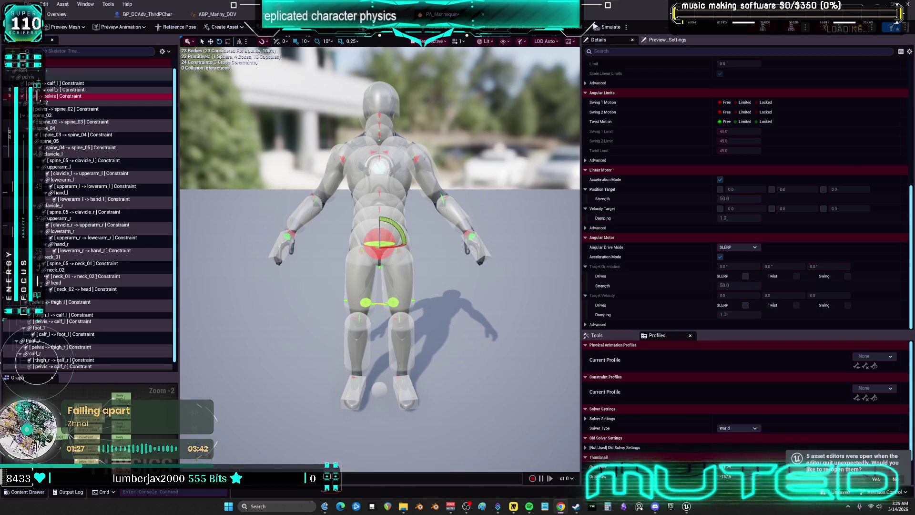
left_click(563, 14)
left_click(228, 16)
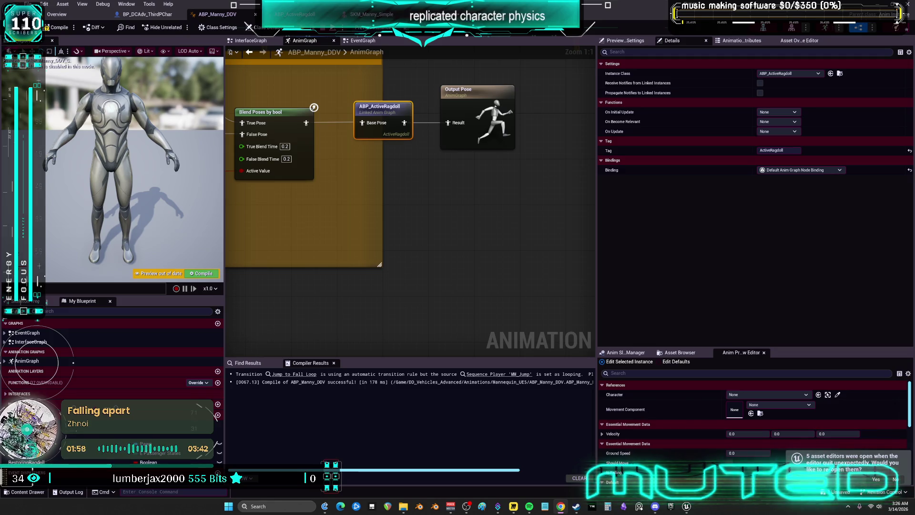
Step: Inspect the Active Ragdoll node (Alpha 1.0) in ABP_ActiveRagdoll's AnimGraph and compile with F7
double_click(392, 113)
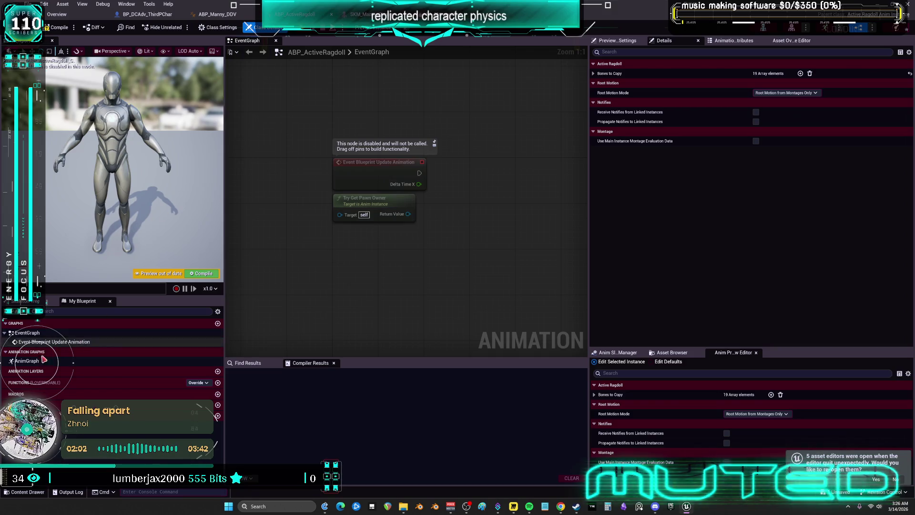
double_click(26, 361)
scroll(399, 251, "up", 2)
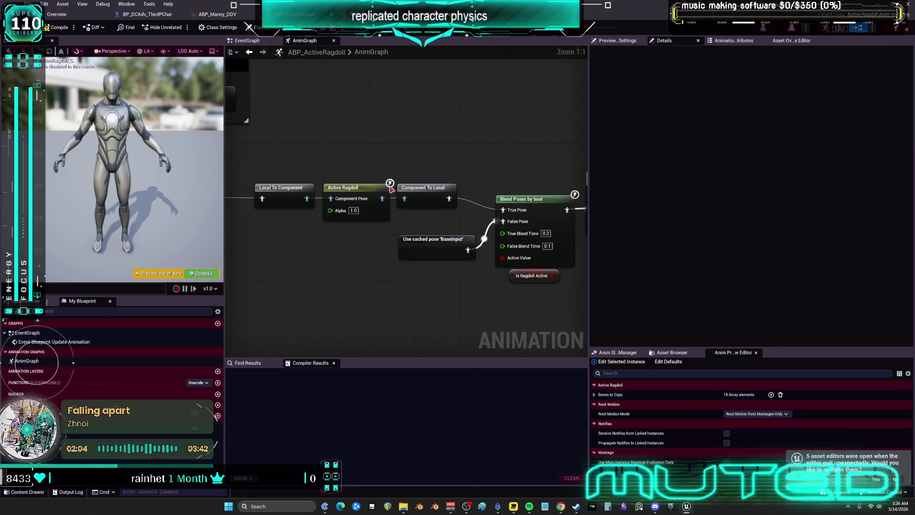
scroll(431, 220, "up", 2)
left_click(437, 229)
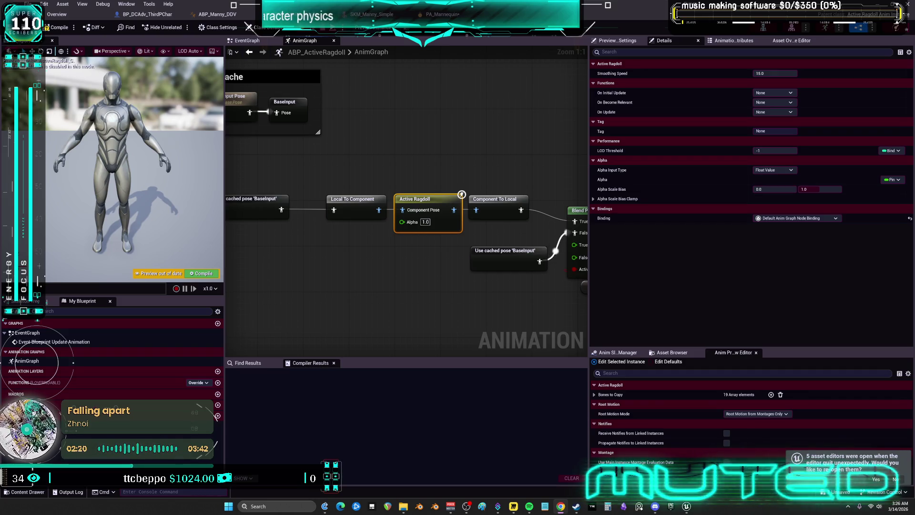
left_click(619, 64)
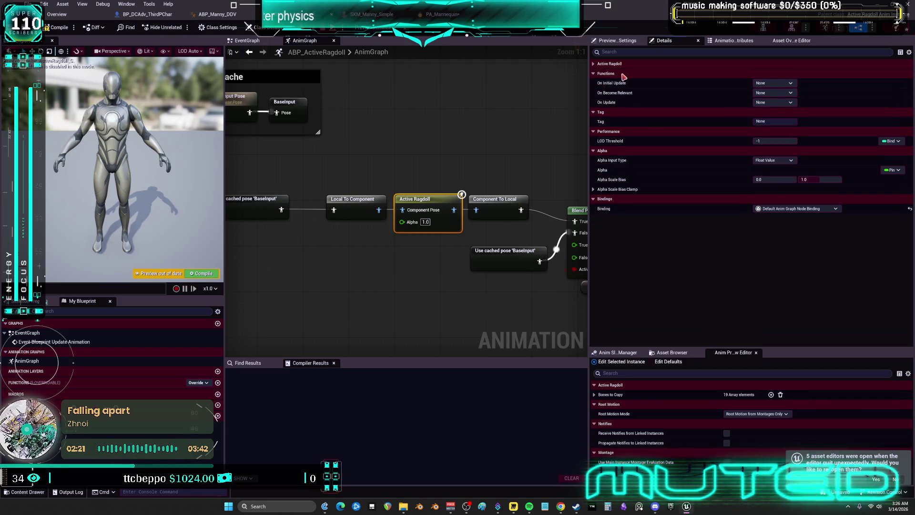
left_click(609, 64)
key("F7")
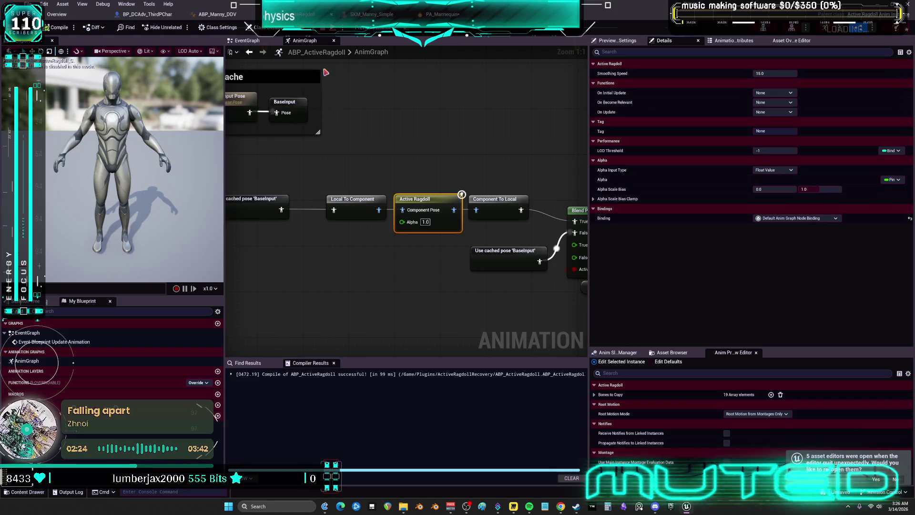
Step: Expand Alpha Scale Bias Clamp and check the Animation Attributes and Asset Override tabs
left_click(594, 199)
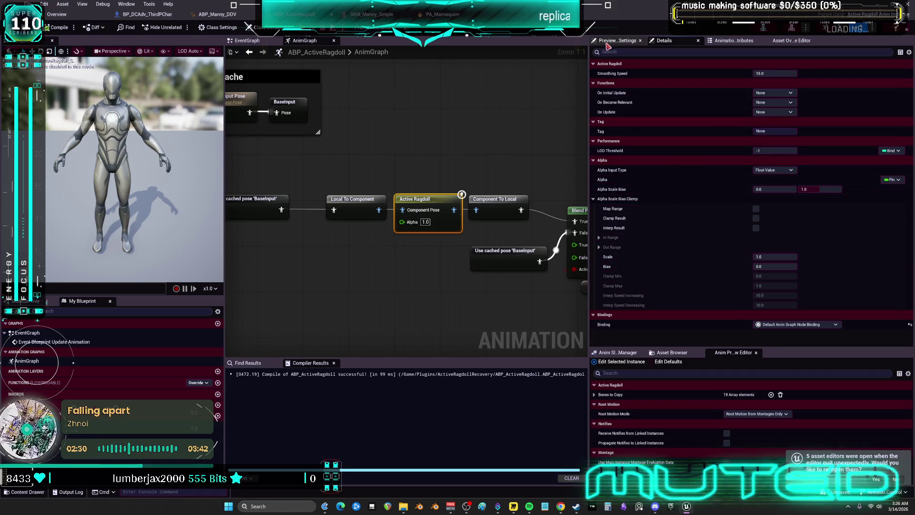
left_click(732, 40)
left_click(791, 40)
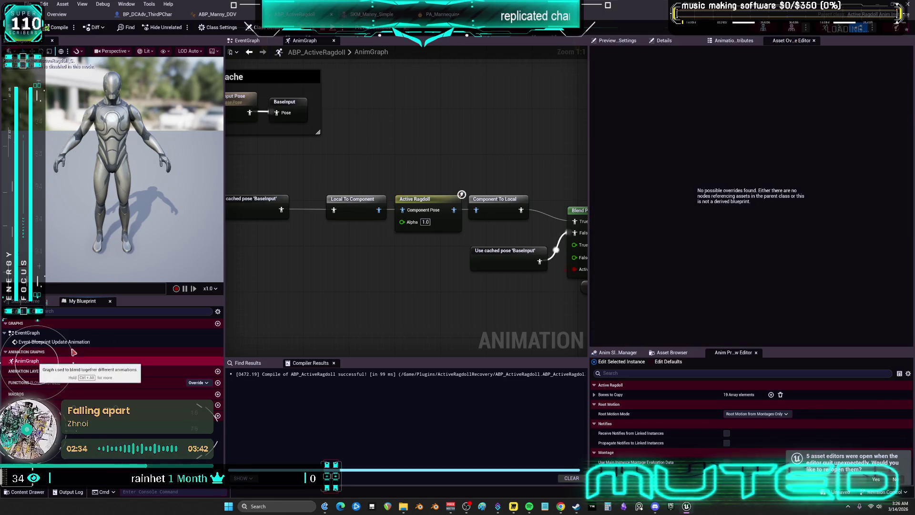
mouse_move(419, 205)
left_mouse_down()
mouse_move(491, 157)
mouse_move(372, 147)
left_mouse_up()
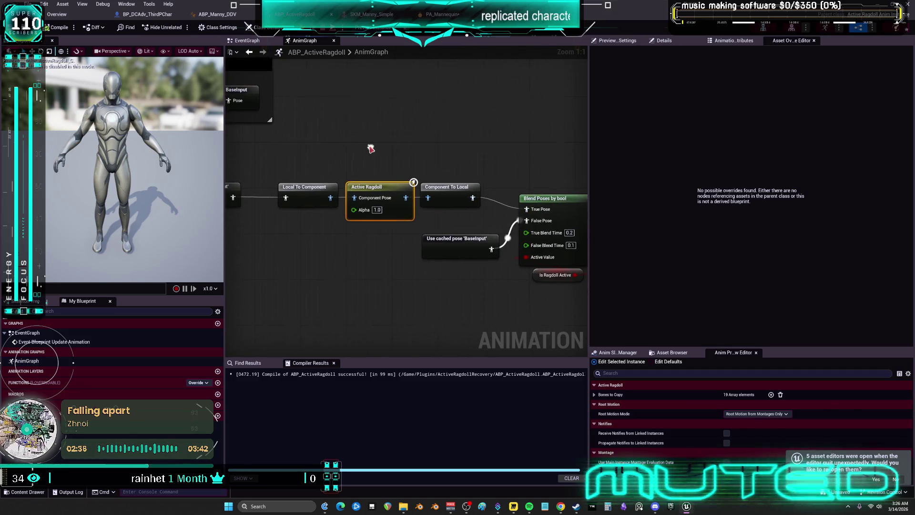
left_click(663, 41)
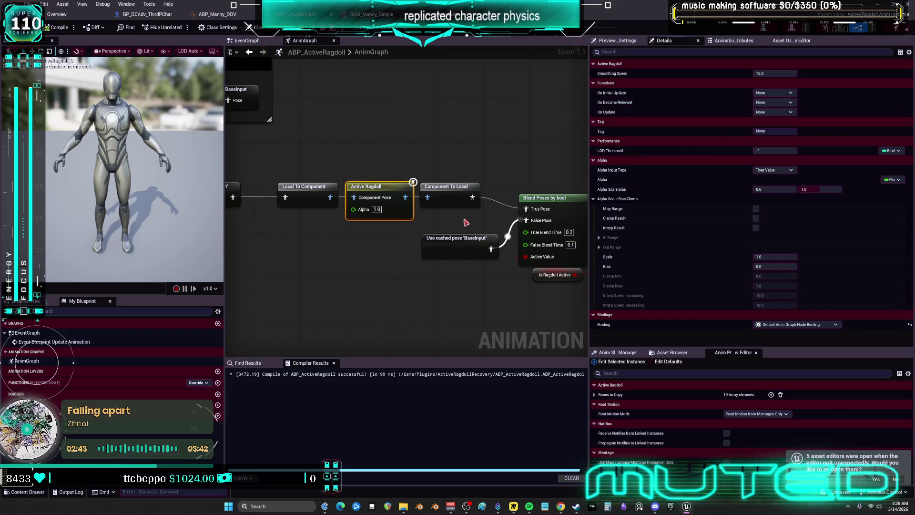
Step: Inspect the BaseInput cached pose nodes and the Active Ragdoll node's settings
scroll(375, 169, "down", 2)
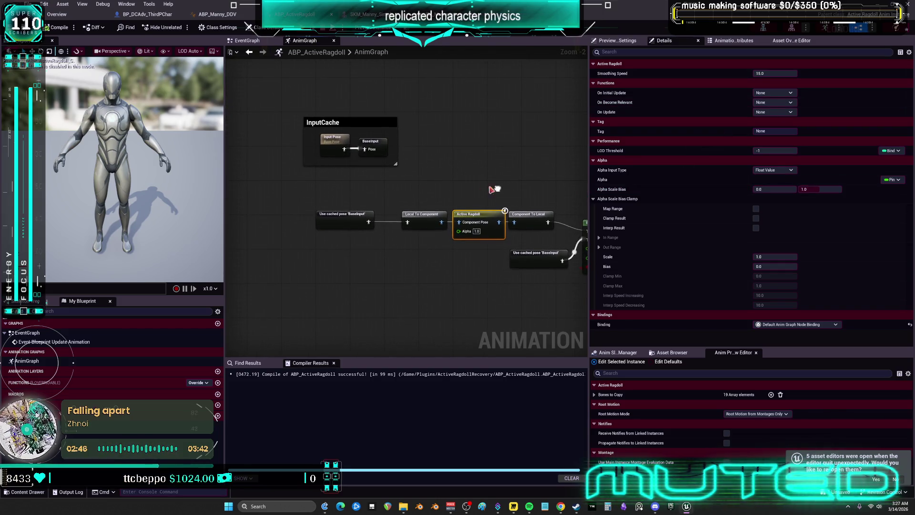
left_click(371, 144)
left_click(343, 217)
left_click_drag(406, 222, 480, 222)
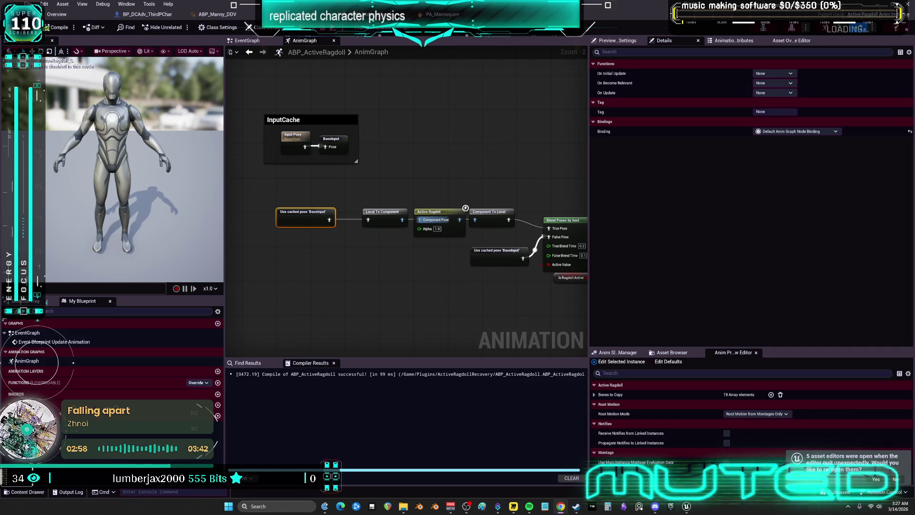
left_click(437, 213)
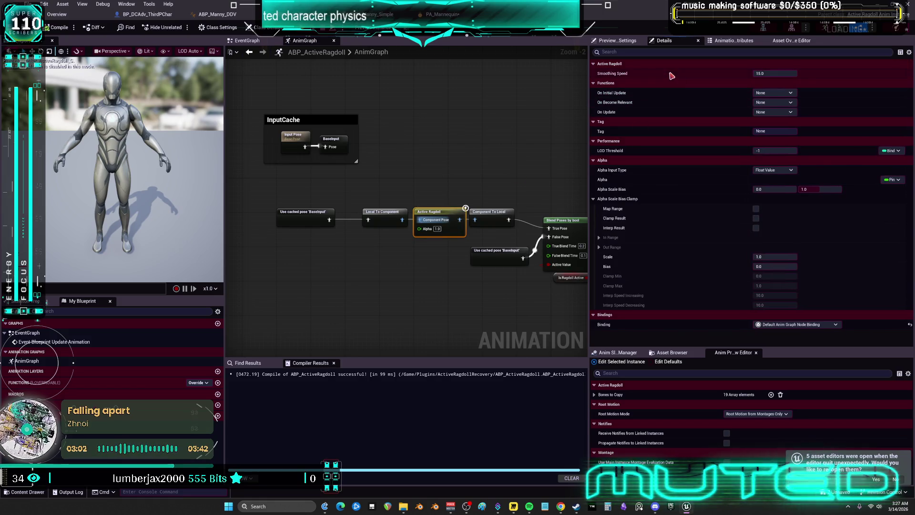
Step: Enable Show All Advanced Details and show hidden properties while playing
left_click(909, 52)
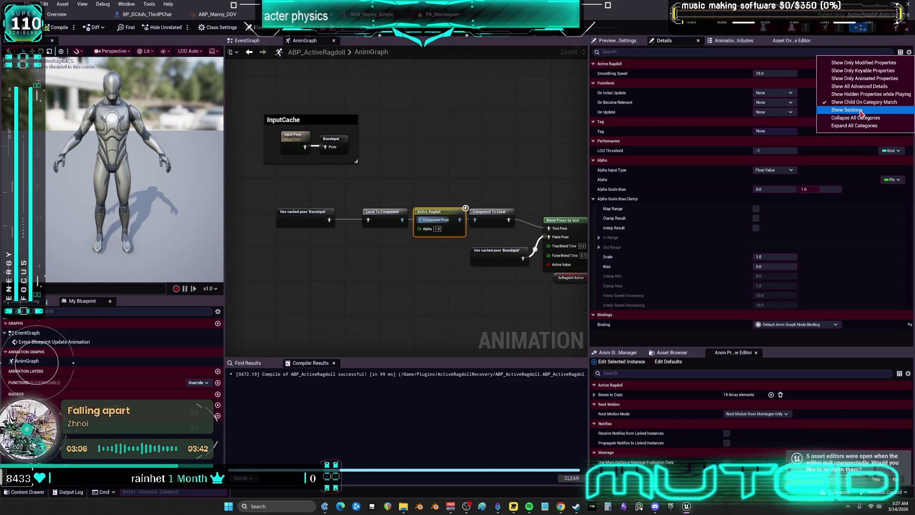
left_click(868, 89)
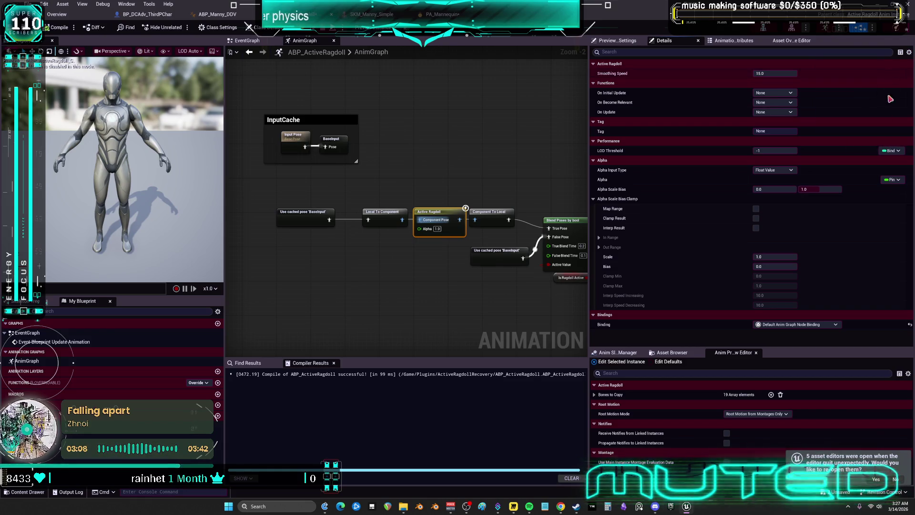
left_click(909, 52)
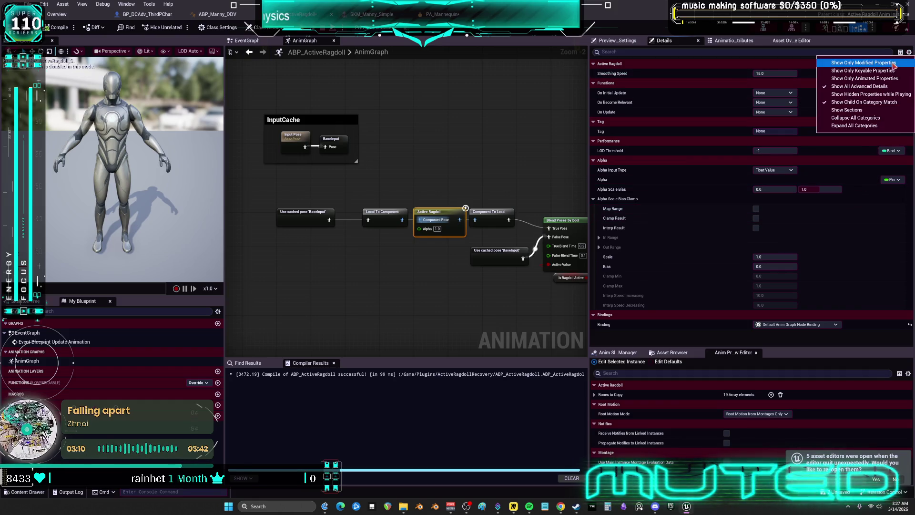
left_click(882, 95)
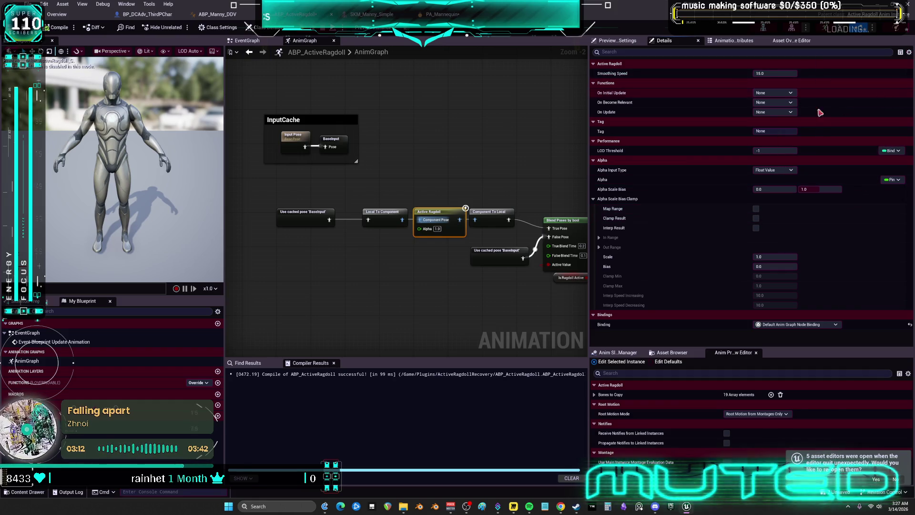
left_click(909, 52)
left_click(853, 109)
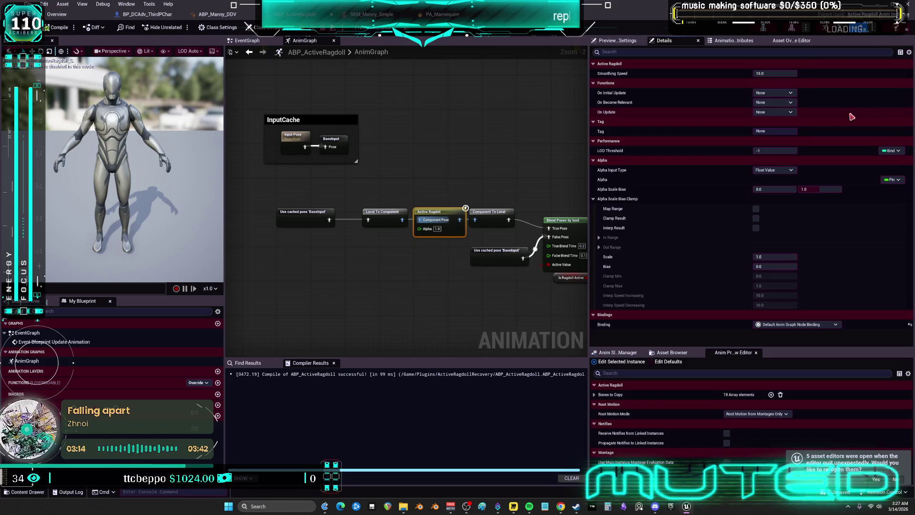
Step: Review the In Range and Out Range settings, then return to BP_DCAdv_ThirdPChar
left_click_drag(481, 175, 420, 153)
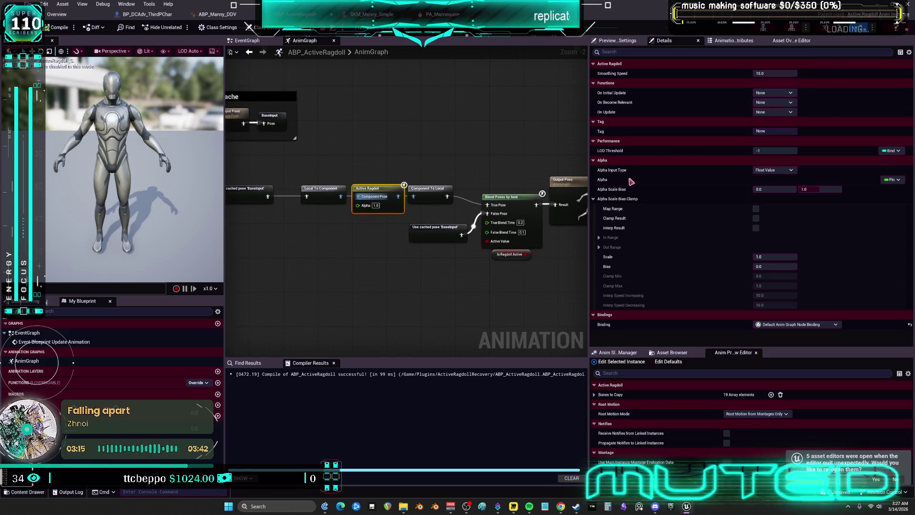
left_click(599, 247)
left_click(599, 237)
scroll(676, 248, "down", 1)
scroll(667, 260, "up", 1)
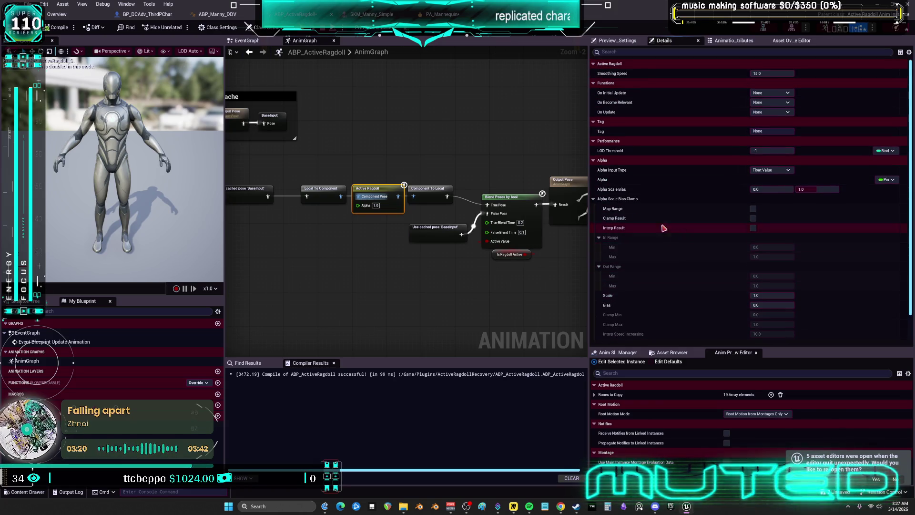
left_click(230, 14)
left_click(151, 18)
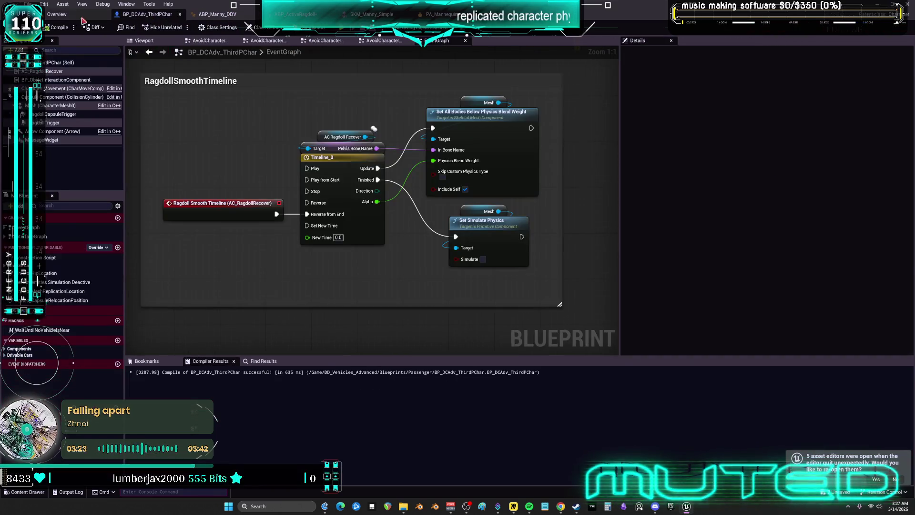
Step: Reopen ABP_ActiveRagdoll from the ActiveRagdollRecovery folder in the Content Browser
left_click(56, 14)
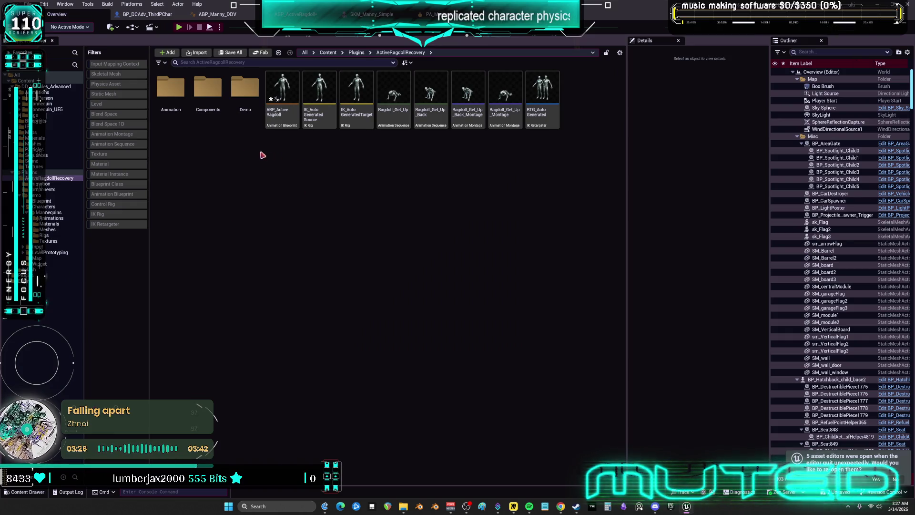
double_click(171, 88)
double_click(171, 98)
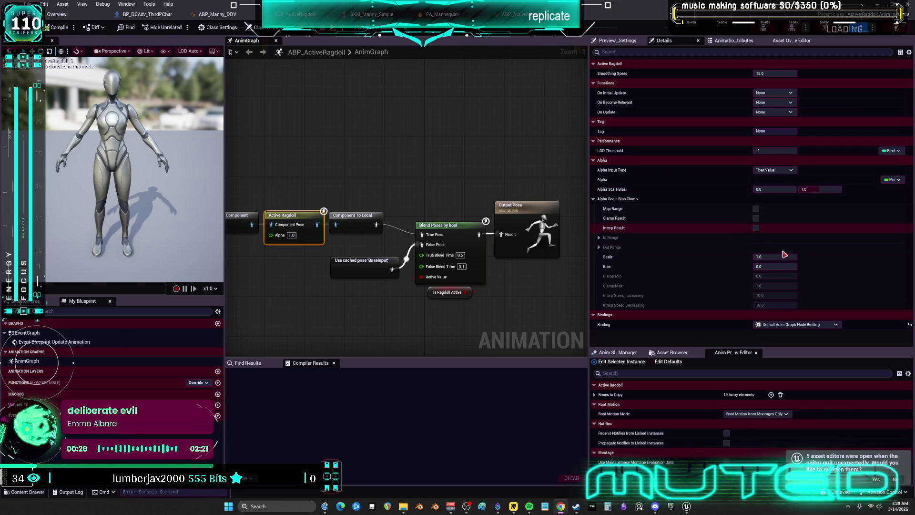
Step: Select AC_RagdollRecover in BP_DCAdv_ThirdPChar after glancing at the ABP_ActiveRagdoll and PA_Mannequin tabs
left_click(441, 15)
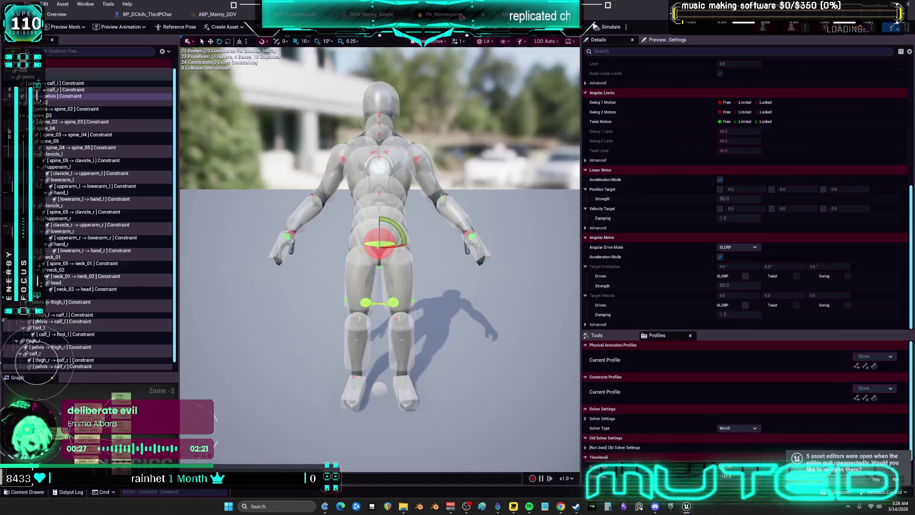
left_click(148, 14)
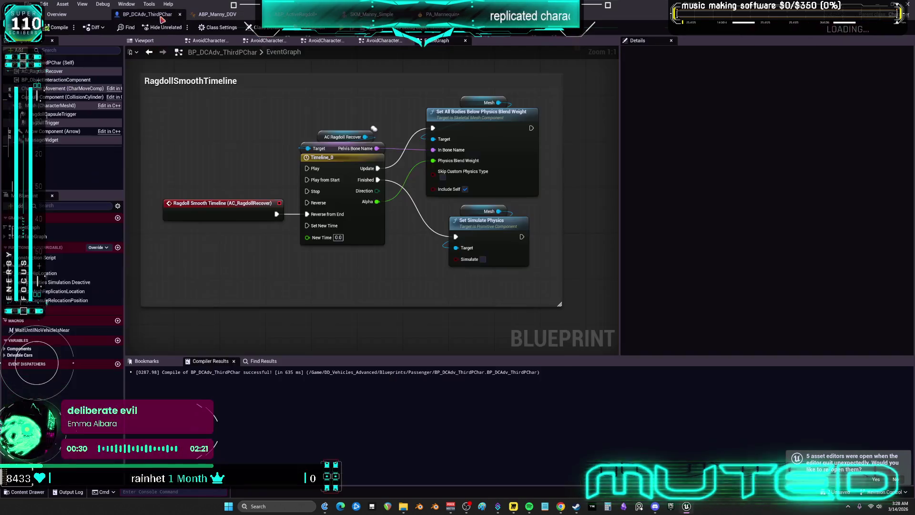
left_click(43, 71)
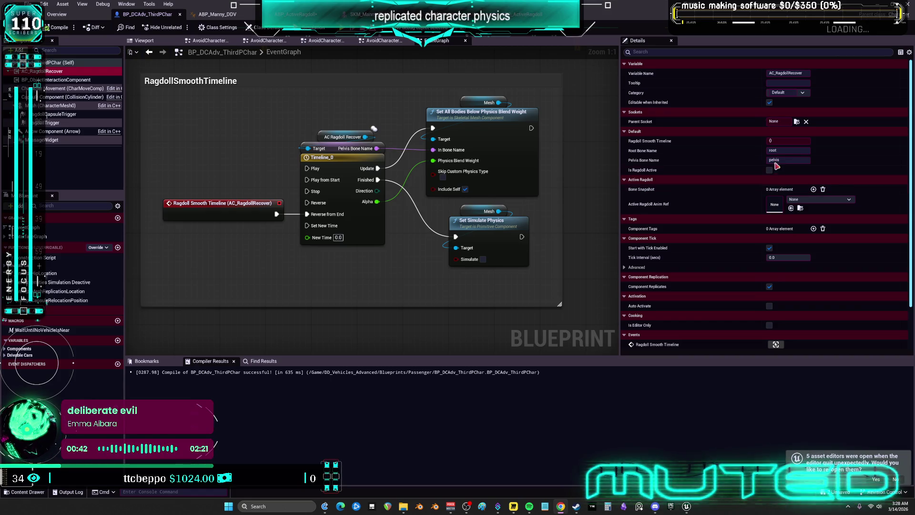
left_click(296, 14)
left_click(369, 15)
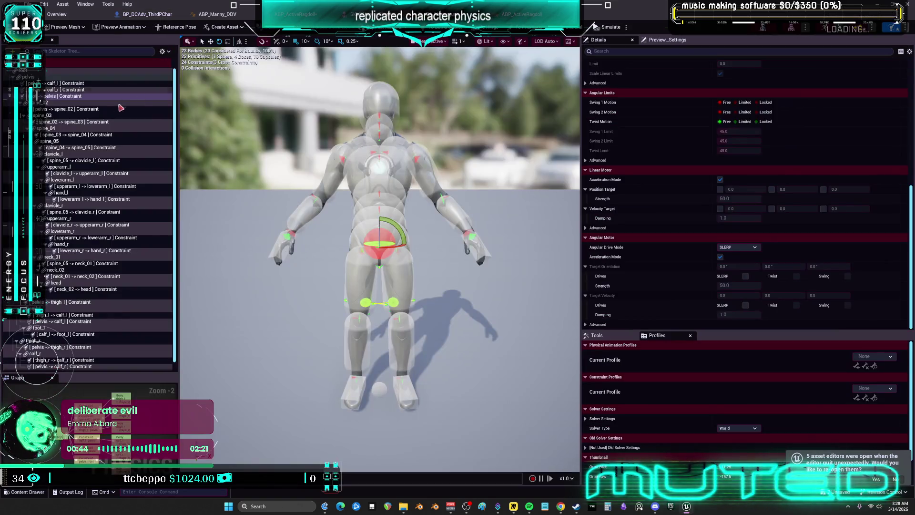
left_click(148, 15)
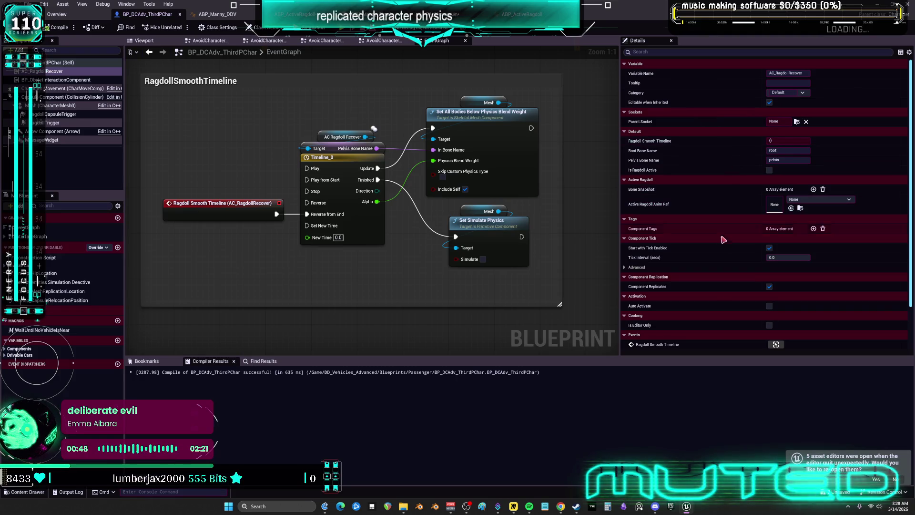
Step: Expand Component Tick Advanced and Replication to show tick group During Physics and Component Replicates on
left_click(625, 267)
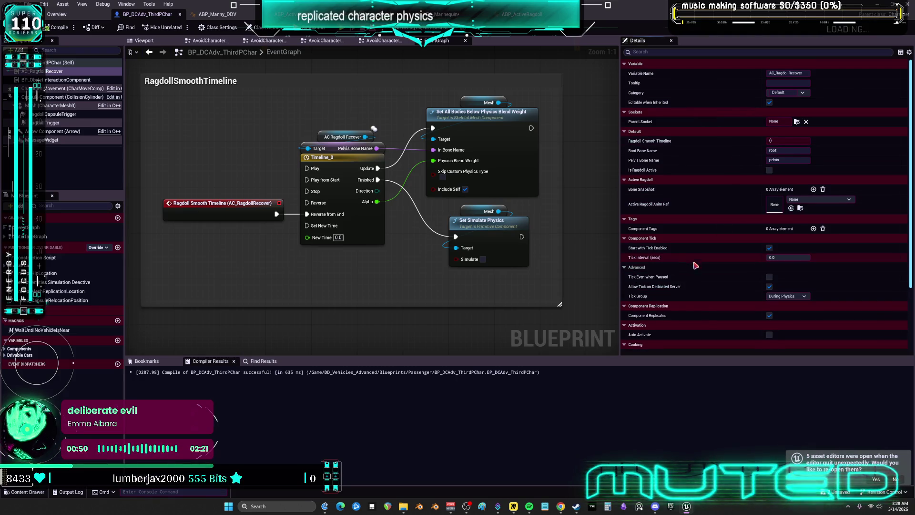
scroll(658, 310, "down", 3)
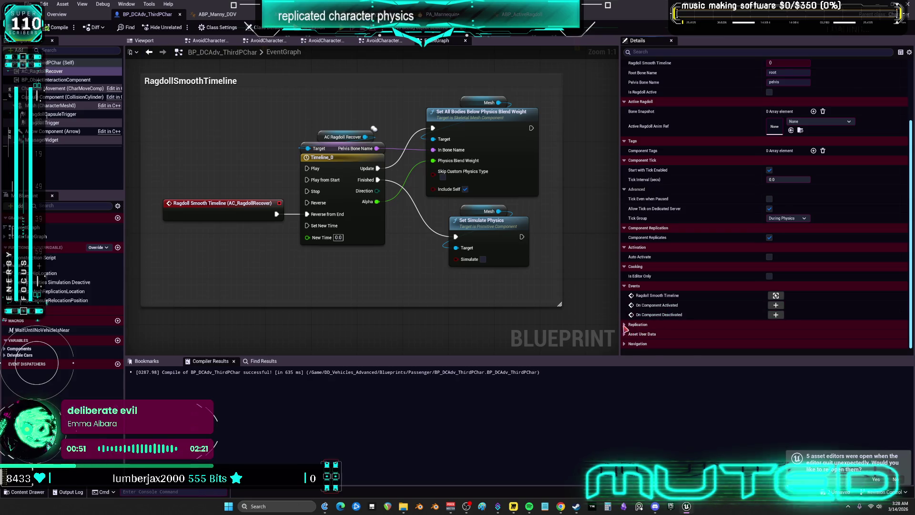
left_click(625, 325)
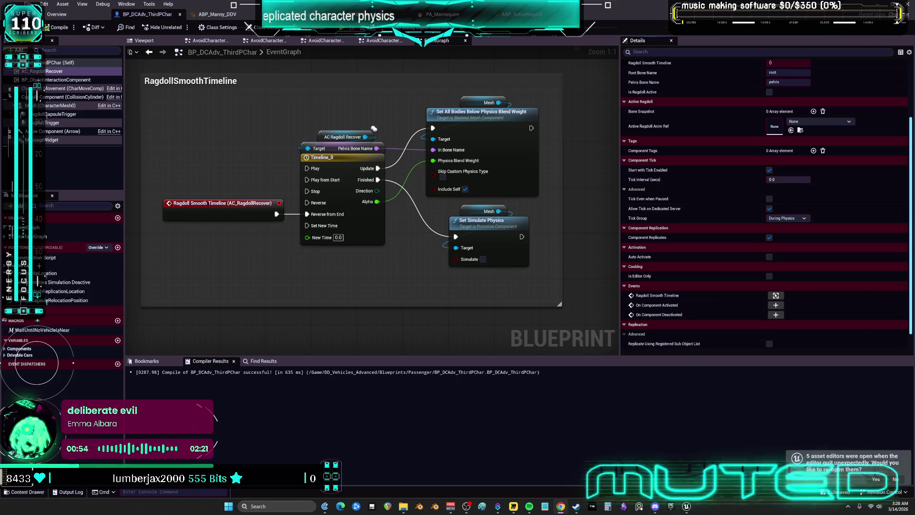
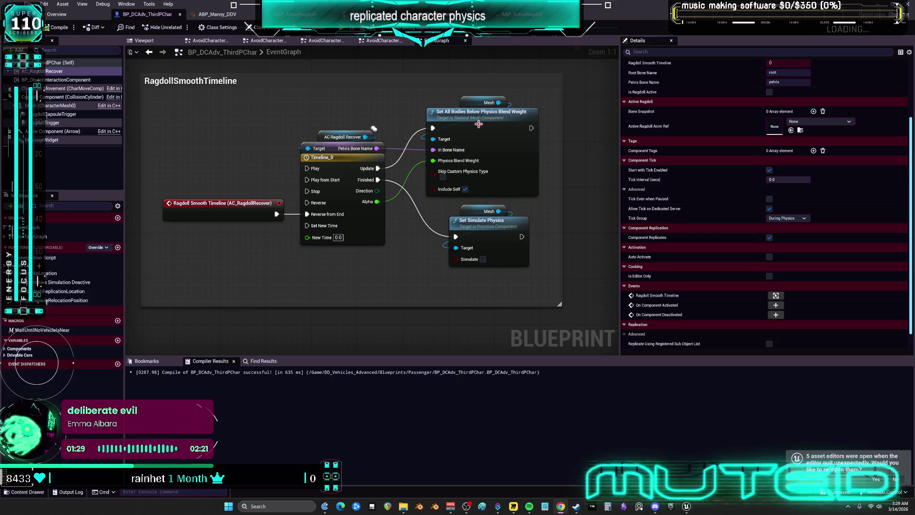
Step: Select the Set Simulate Physics node and stop the two-player test session
left_click(491, 225)
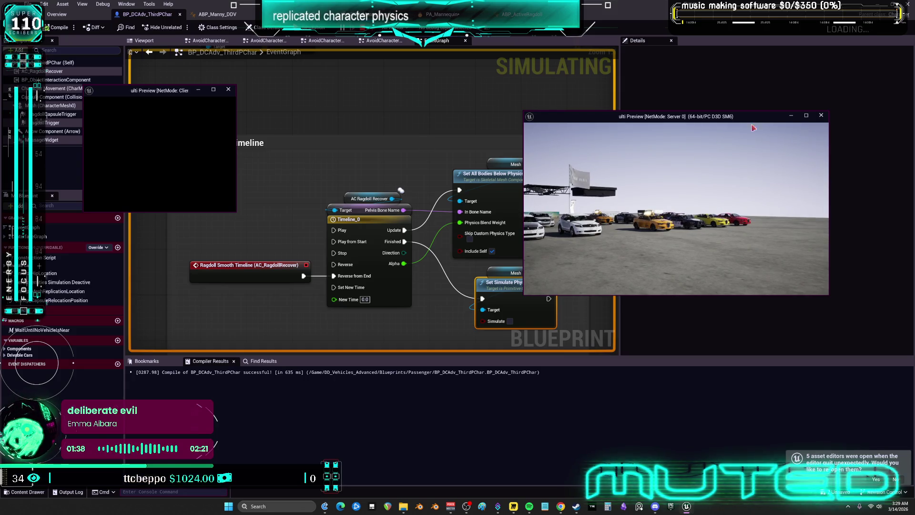
left_click(820, 117)
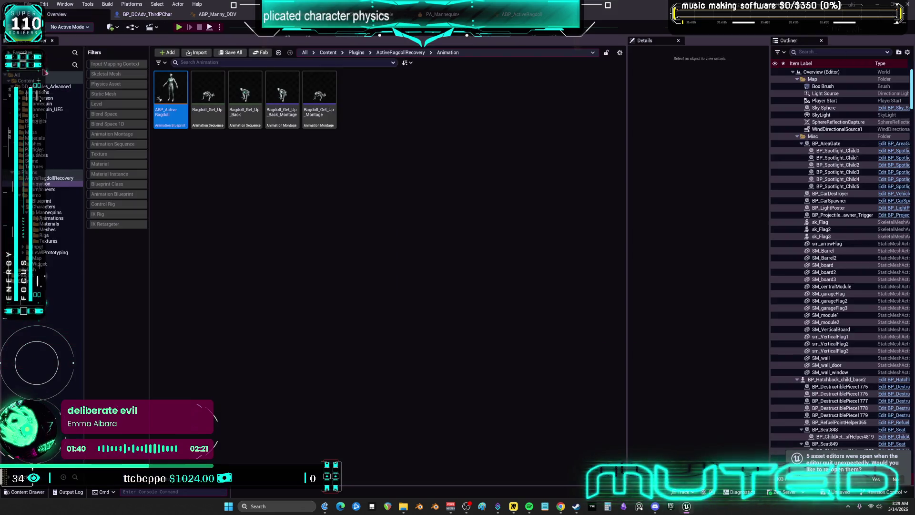
Step: Open DemoMap from the Plugins folder using the Level filter, and answer the unsaved-assets prompt
left_click(52, 81)
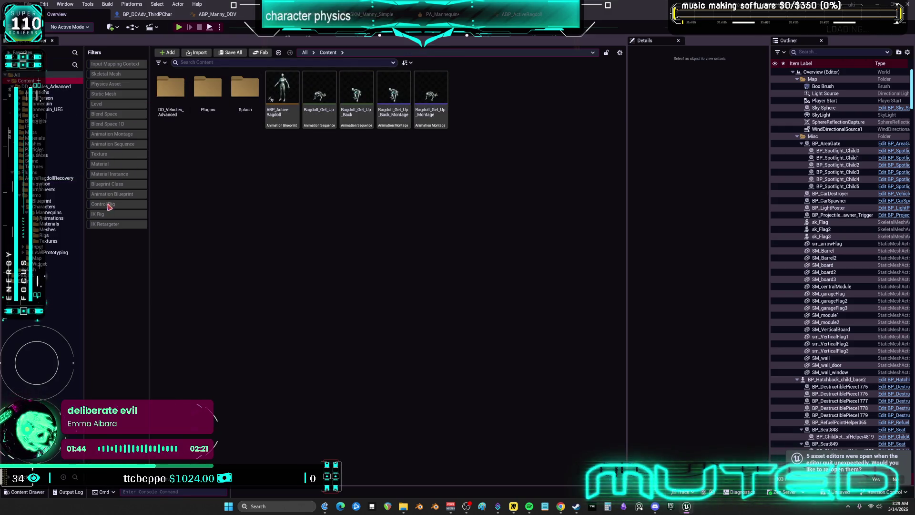
left_click(110, 105)
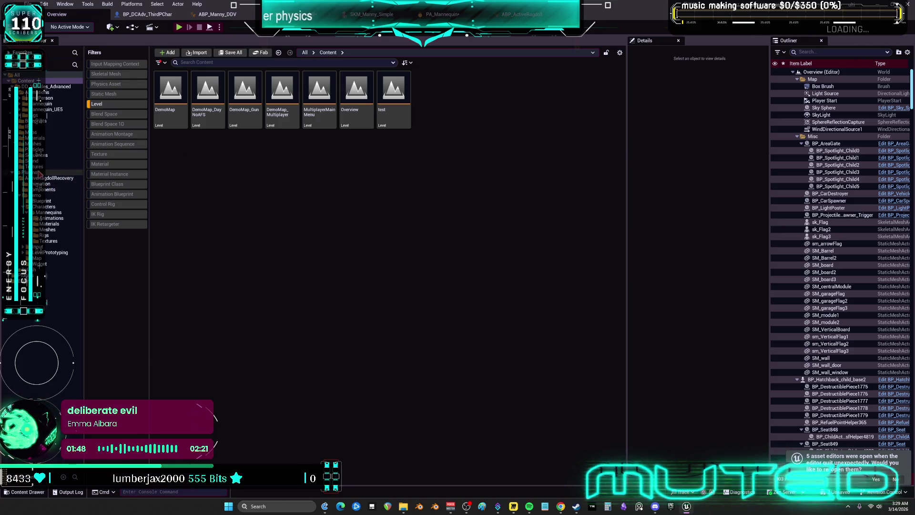
left_click(57, 172)
left_click(161, 97)
double_click(161, 96)
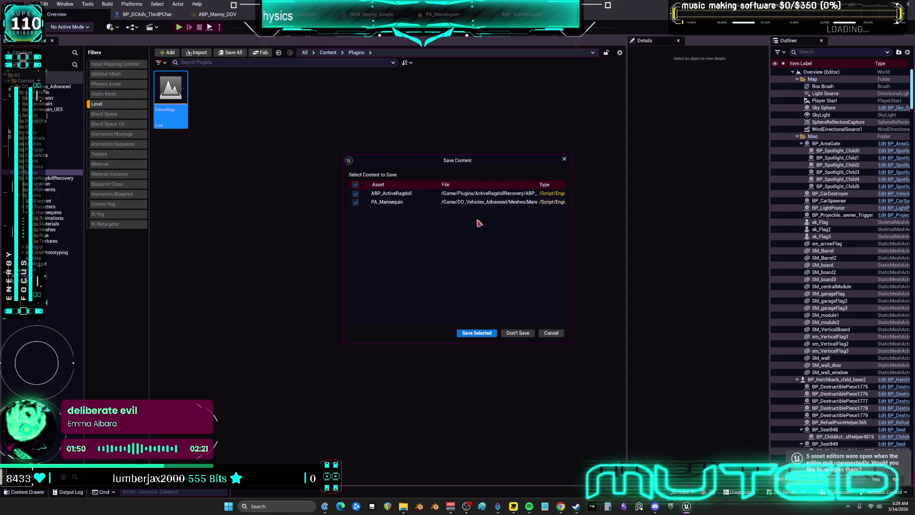
left_click(482, 333)
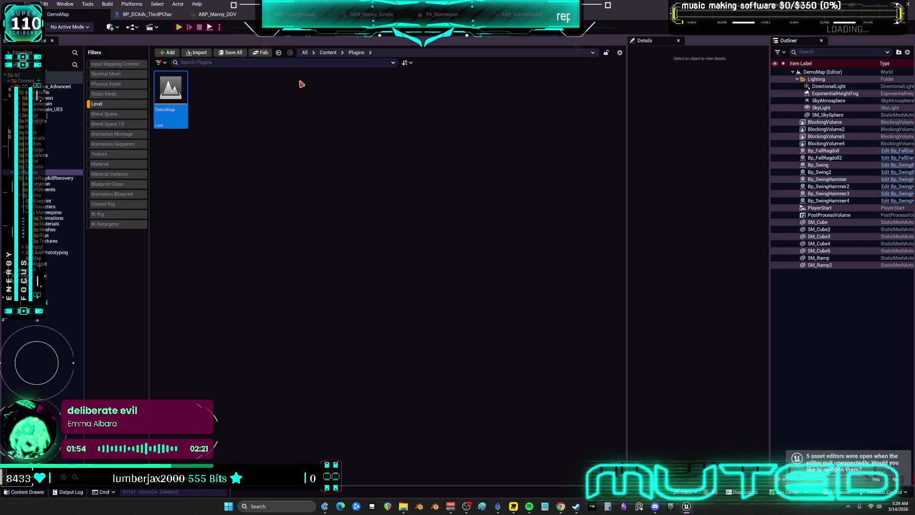
Step: Set the Play options to 1 player and choose a net mode
left_click(157, 27)
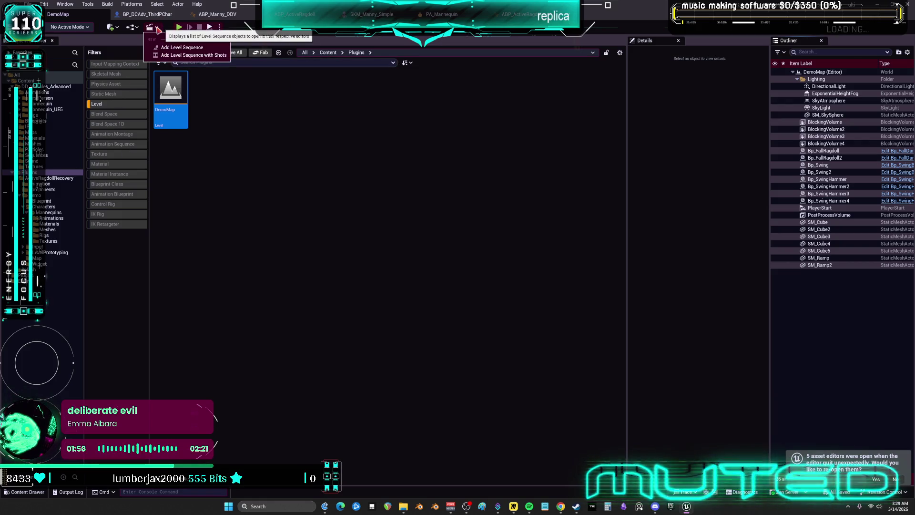
left_click(297, 86)
left_click(219, 27)
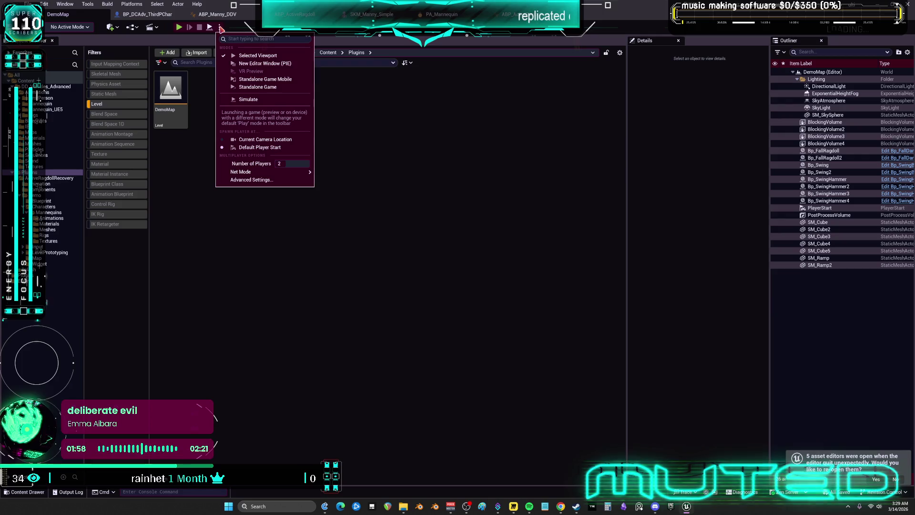
left_click(300, 163)
type("1")
mouse_move(305, 172)
left_click(337, 176)
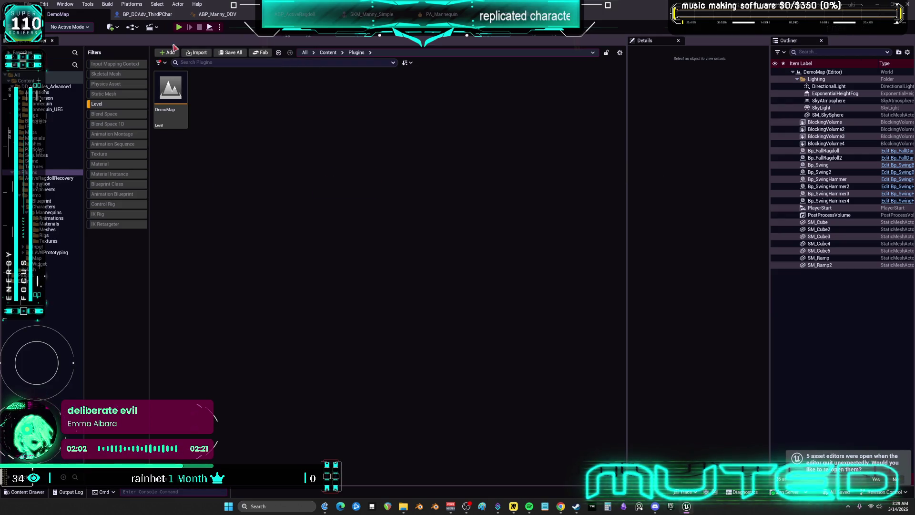
Step: Make BP_ThirdPerson_GameMode_UE5Char the level's game mode and play DemoMap
left_click(136, 29)
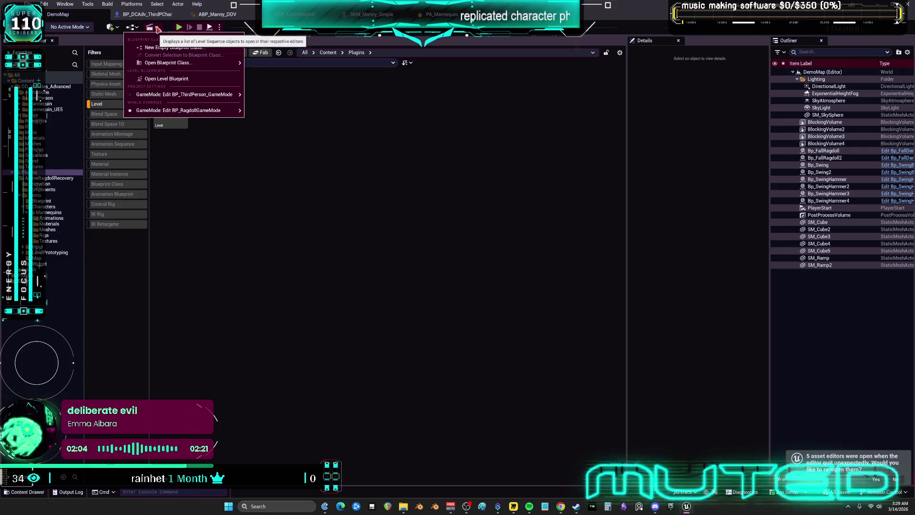
left_click(135, 29)
left_click(134, 28)
mouse_move(205, 110)
mouse_move(303, 132)
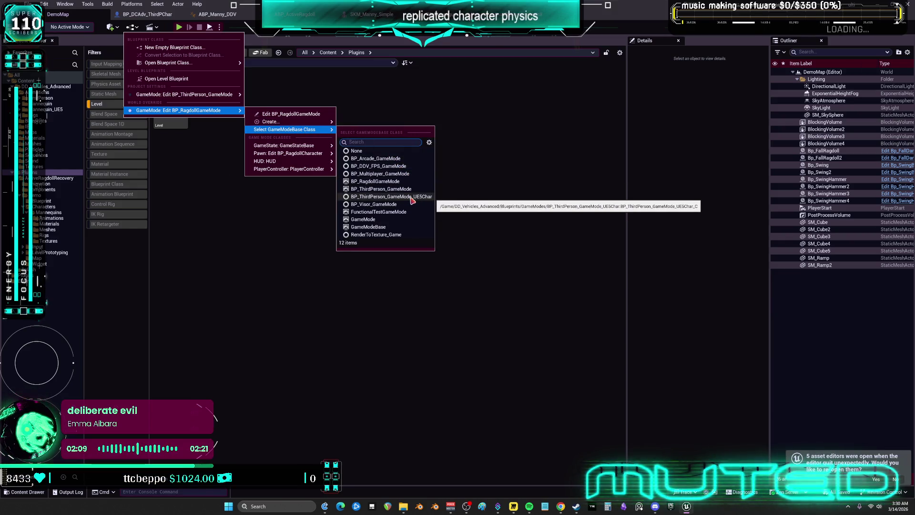
left_click(411, 198)
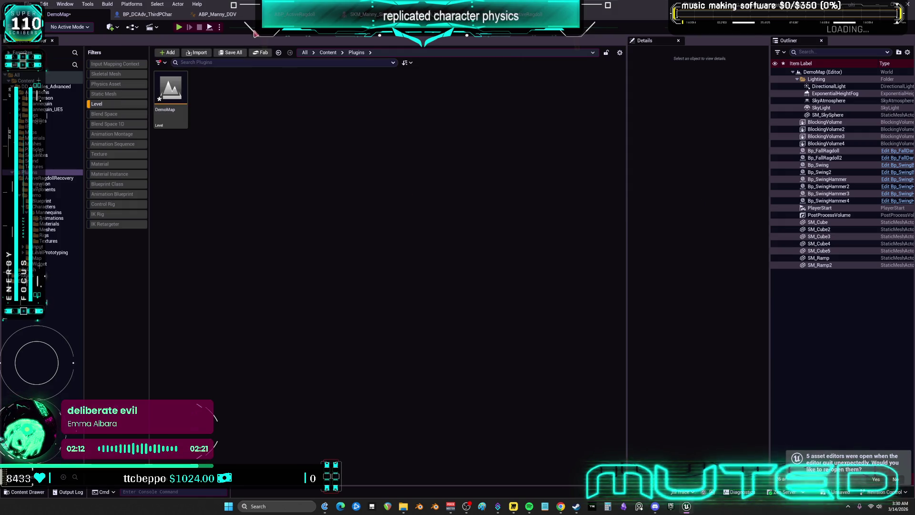
left_click(177, 28)
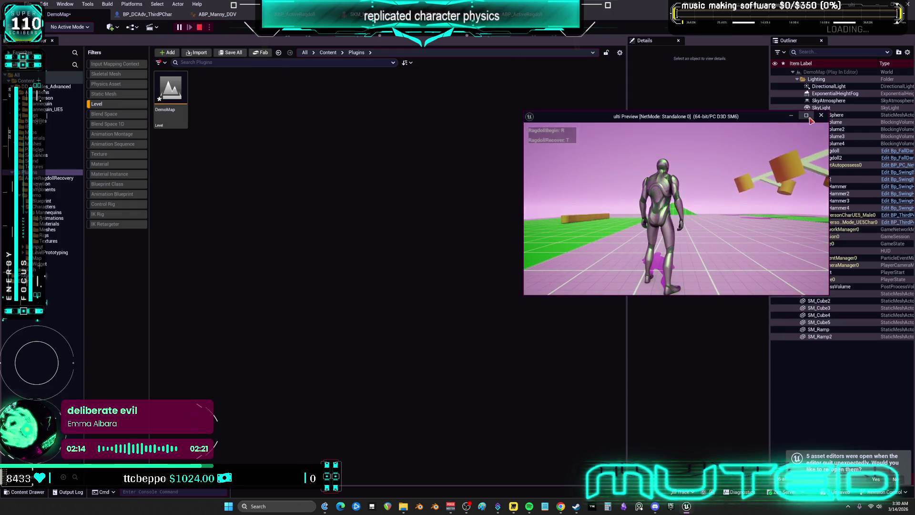
key("F11")
key("w")
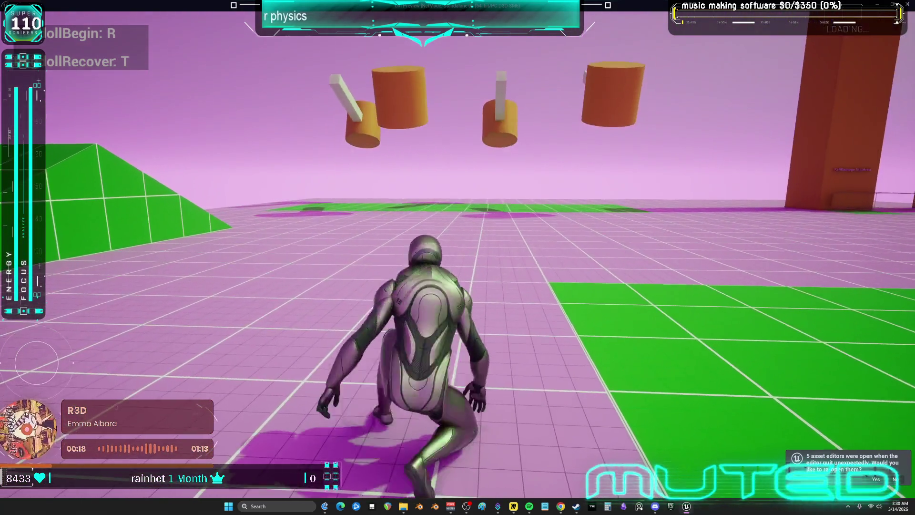
key("w")
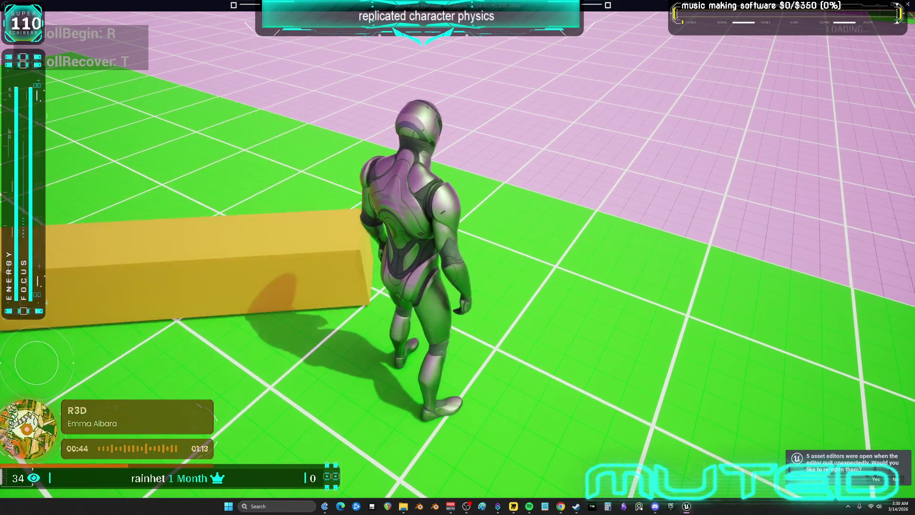
key("r")
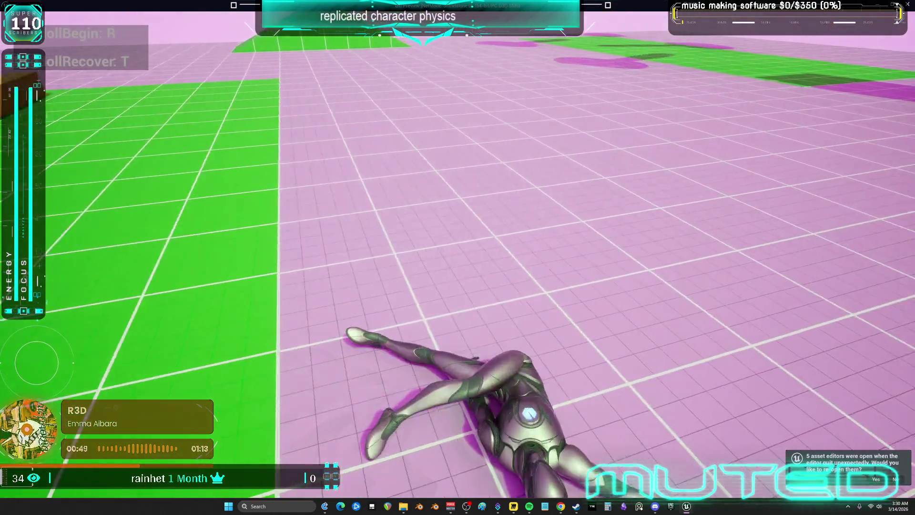
key("Escape")
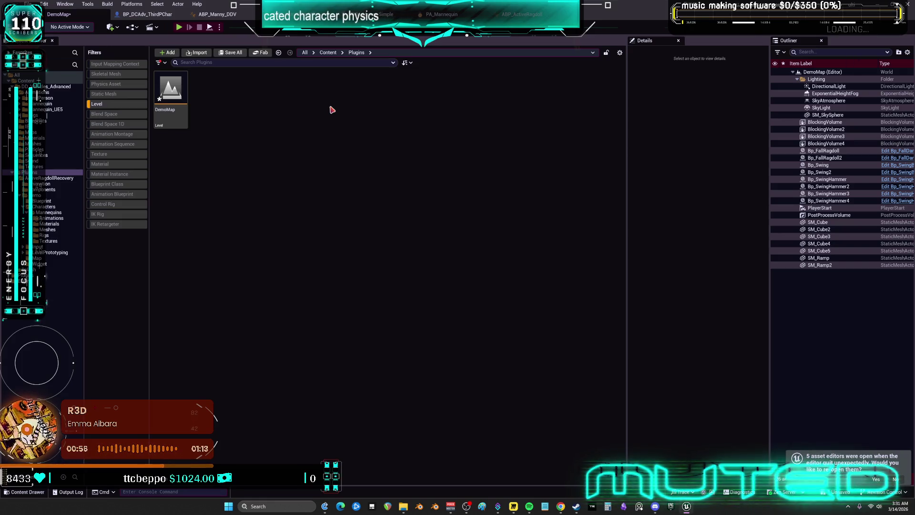
Step: Clear the Level filter and set play to 2 players as a Listen Server
left_click(129, 105)
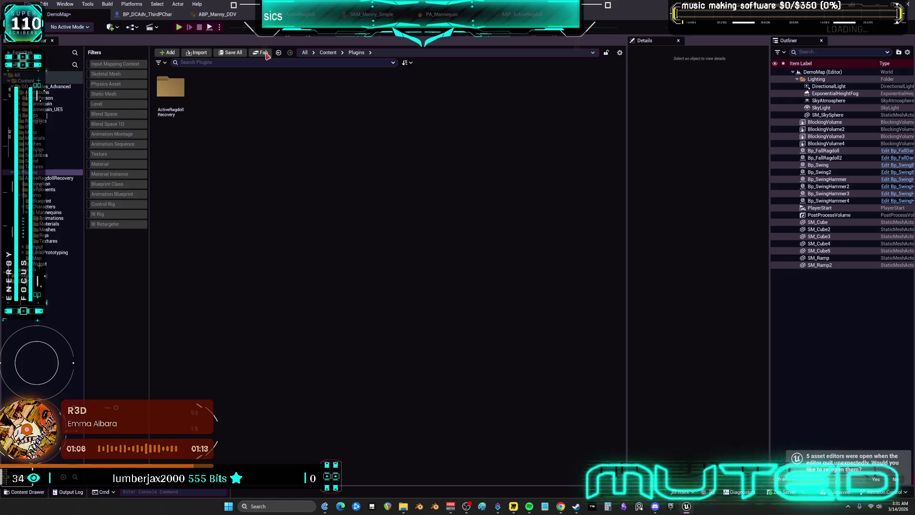
left_click(219, 27)
mouse_move(288, 171)
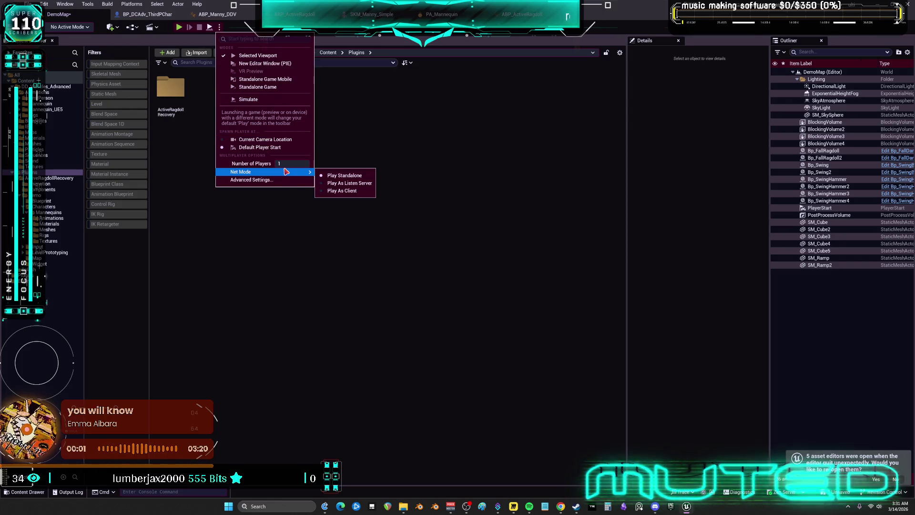
left_click_drag(293, 164, 302, 165)
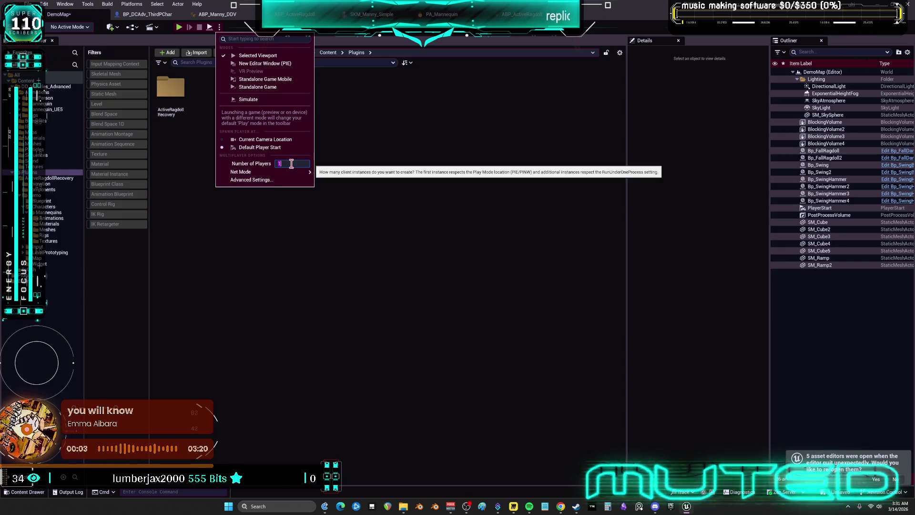
mouse_move(296, 171)
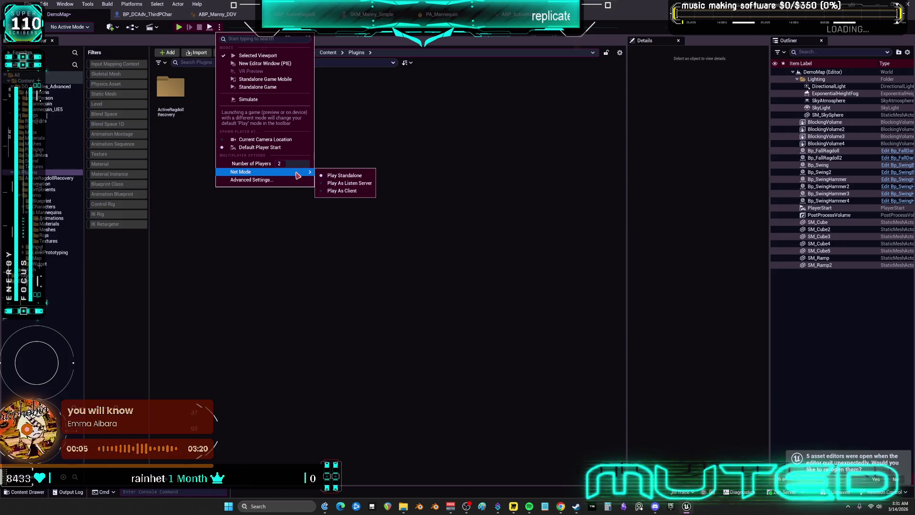
left_click(343, 183)
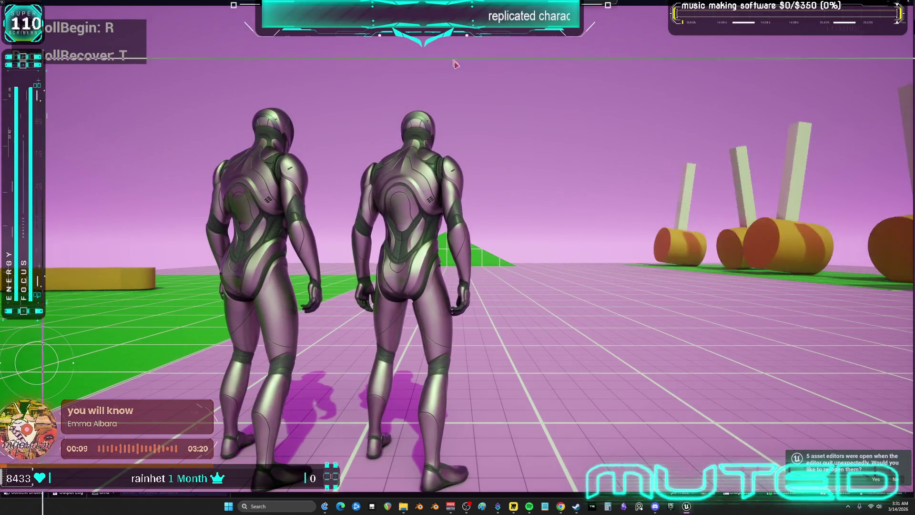
Step: Resize and reposition the server and client preview windows
left_click(54, 80)
left_click_drag(54, 79, 528, 270)
left_click_drag(595, 275, 387, 123)
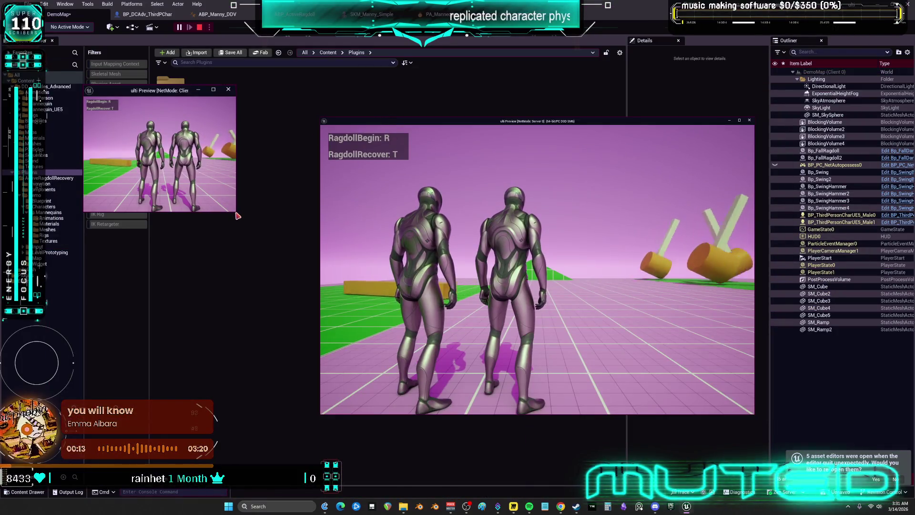
mouse_move(235, 211)
left_mouse_down()
mouse_move(263, 310)
mouse_move(324, 379)
left_mouse_up()
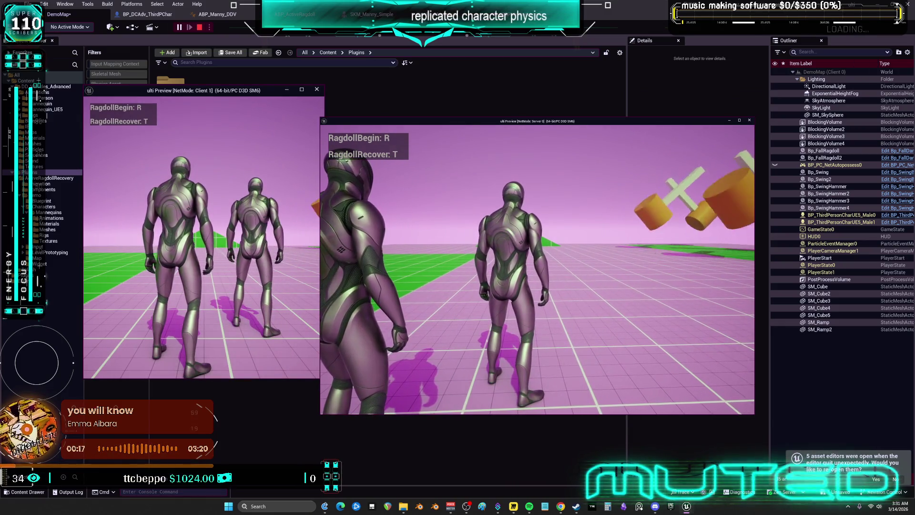
Step: Ragdoll both mannequins with R, recover with T, jump and walk, then stop with Esc
key("r")
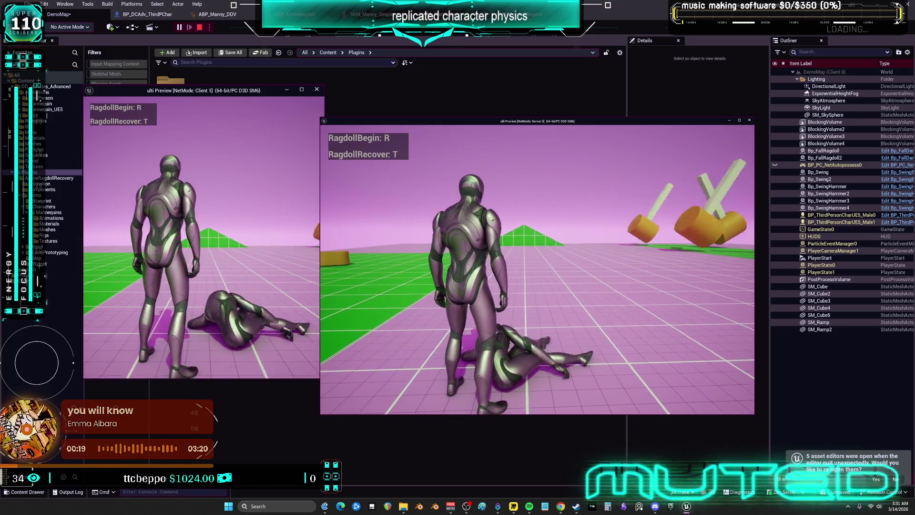
key("w")
key("r")
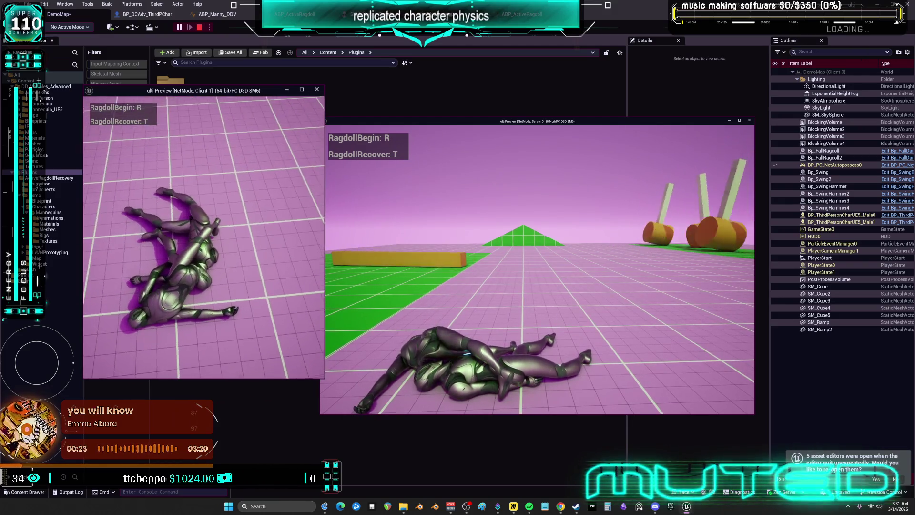
key("t")
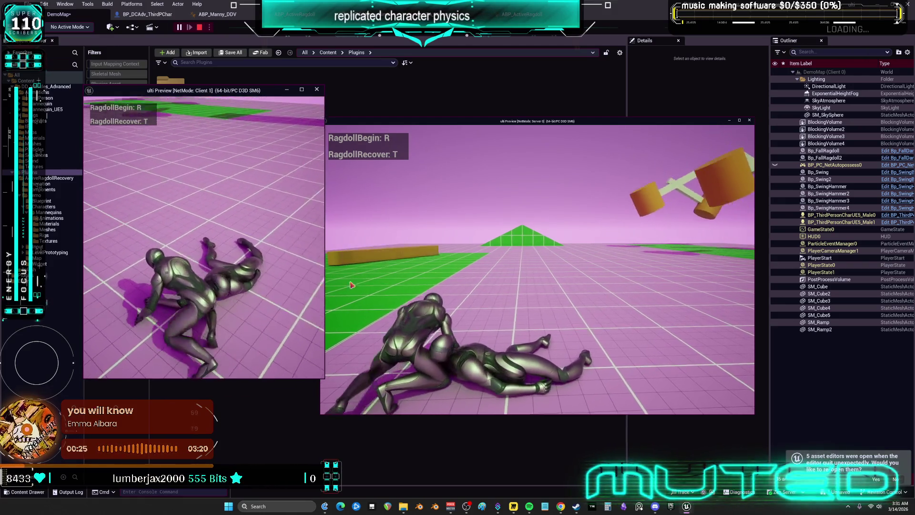
left_click(322, 285)
key("t")
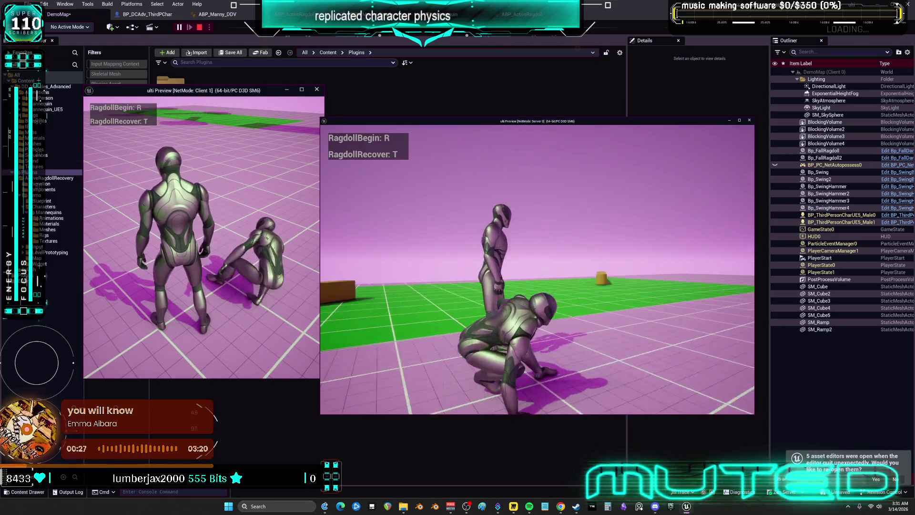
key("space")
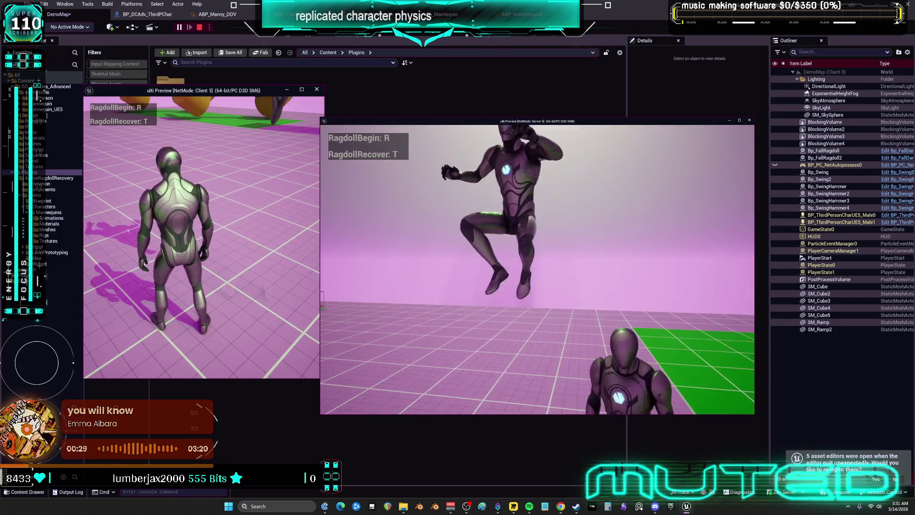
key("space")
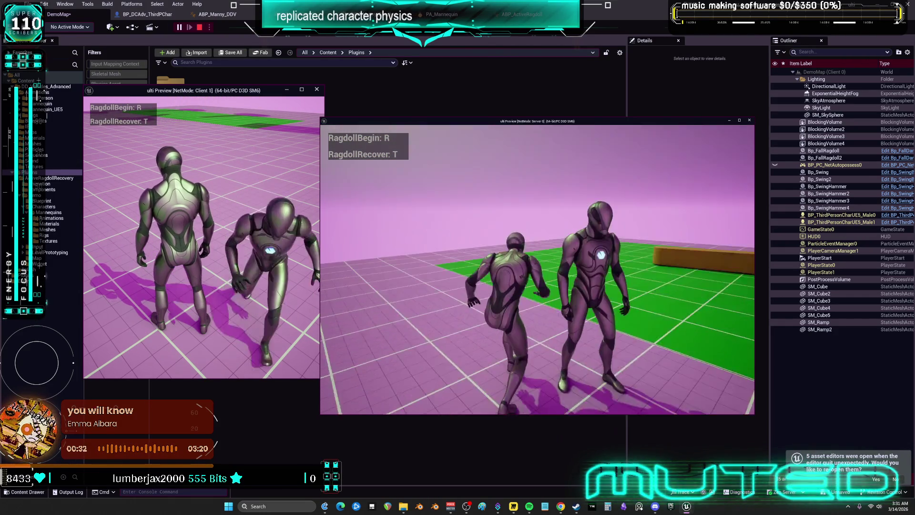
key("w")
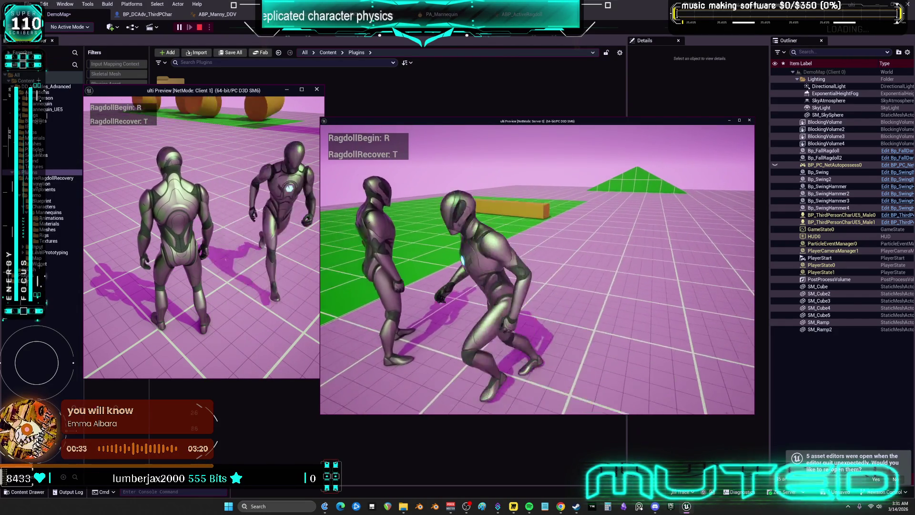
key("Escape")
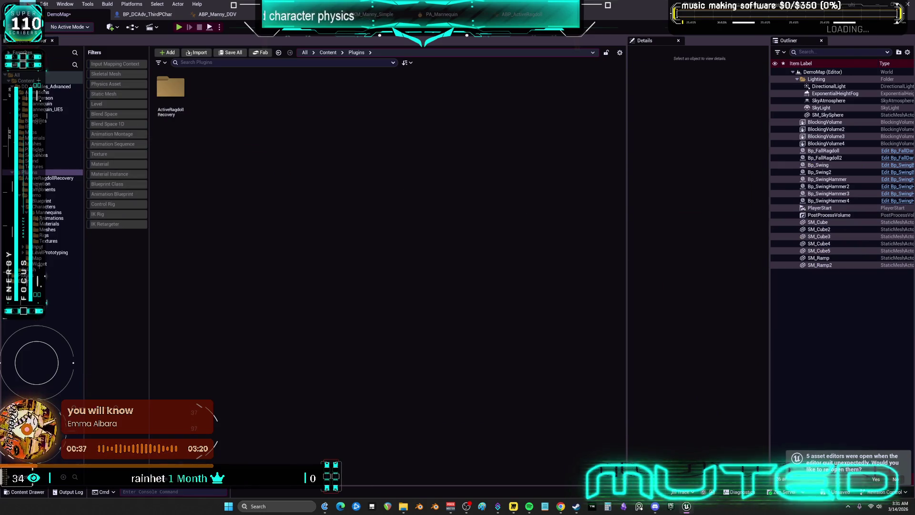
Step: Save the current level and open DemoMap_Multiplayer from DD_Vehicles_Advanced via the Level filter
left_click(28, 4)
left_click(55, 104)
left_click(52, 86)
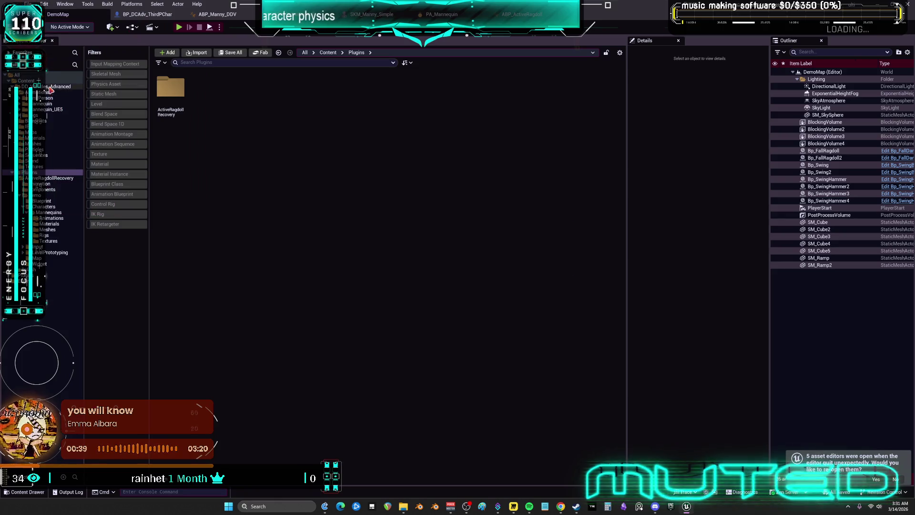
left_click(101, 103)
left_click(249, 115)
double_click(249, 115)
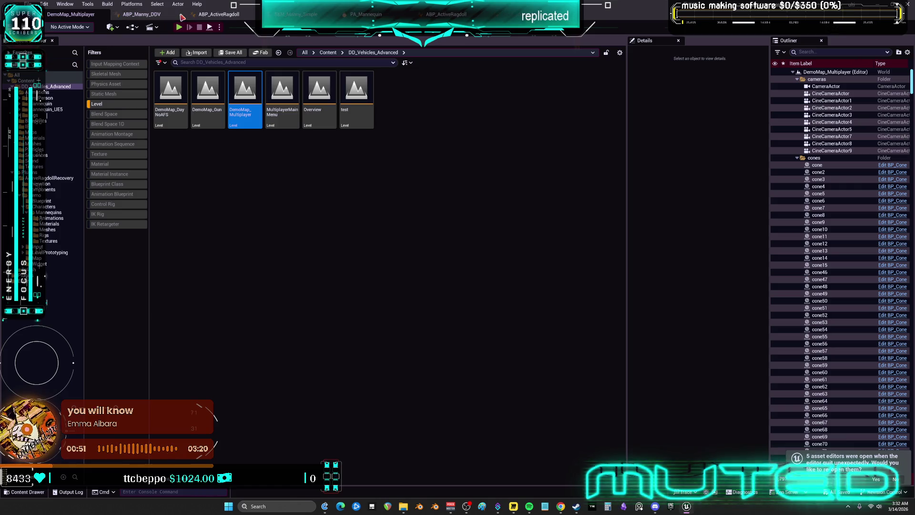
Step: Switch to Steam, view the profile and Apex Legends library page, then return
key("alt+Tab")
left_click(183, 16)
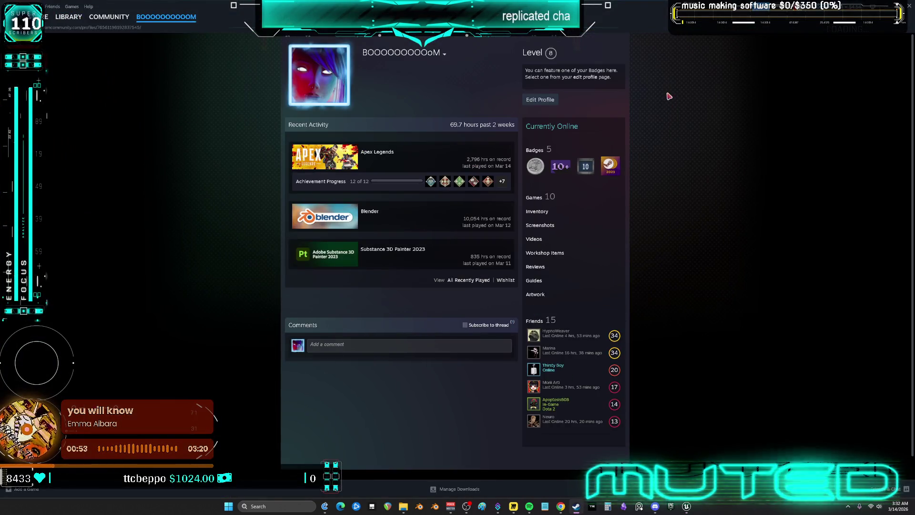
left_click(69, 17)
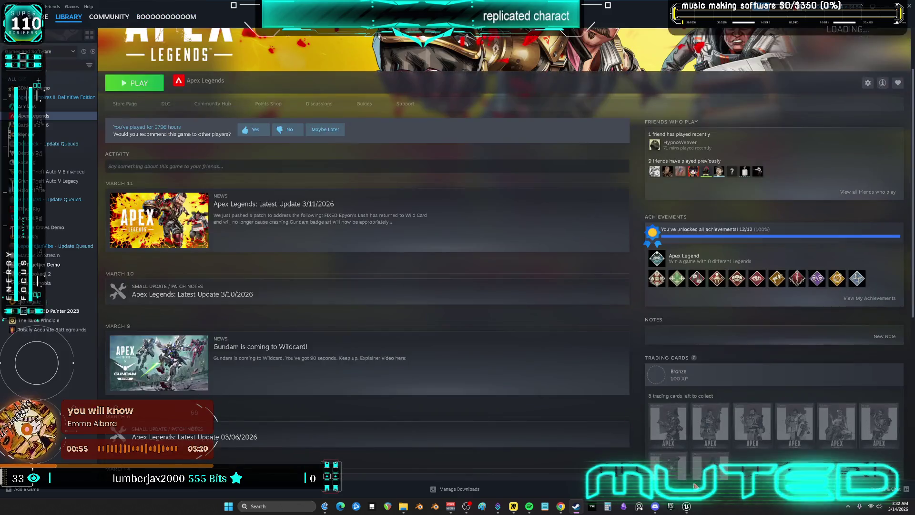
left_click(686, 506)
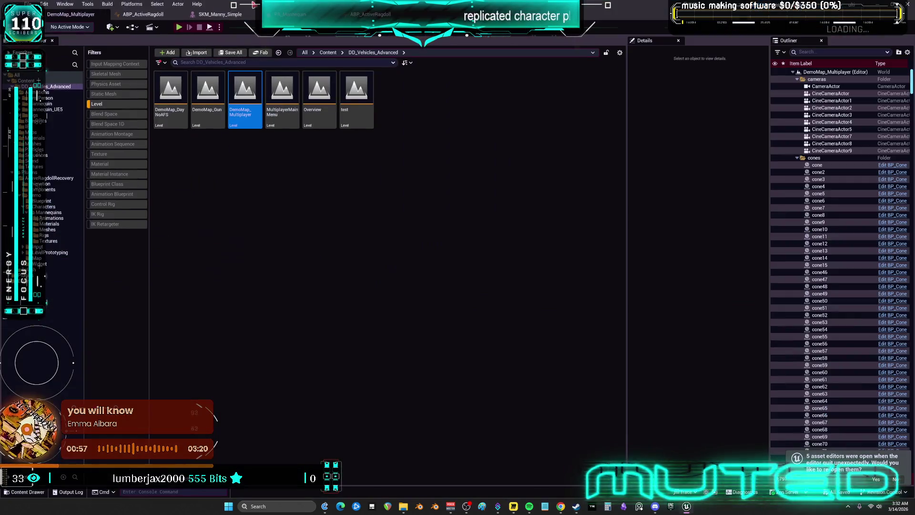
Step: Arrange the two-player PIE windows and walk the server character toward the black car
left_click(154, 17)
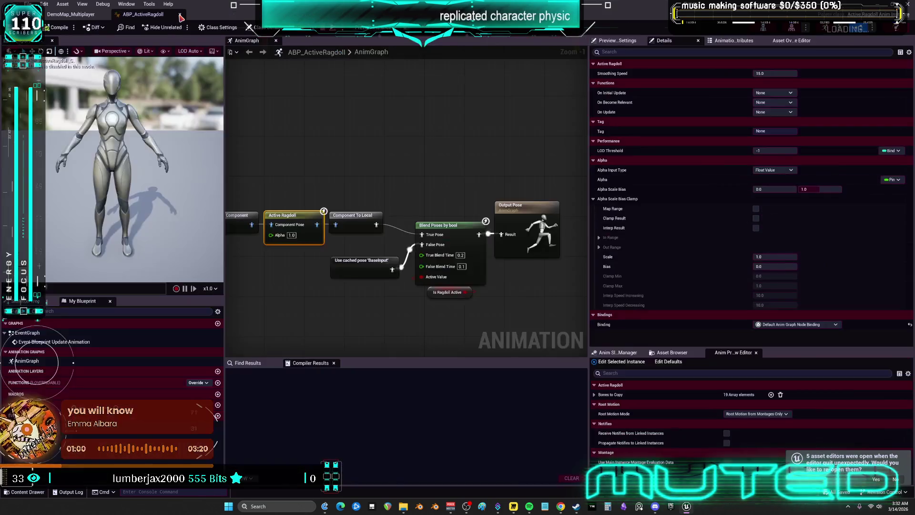
left_click(180, 15)
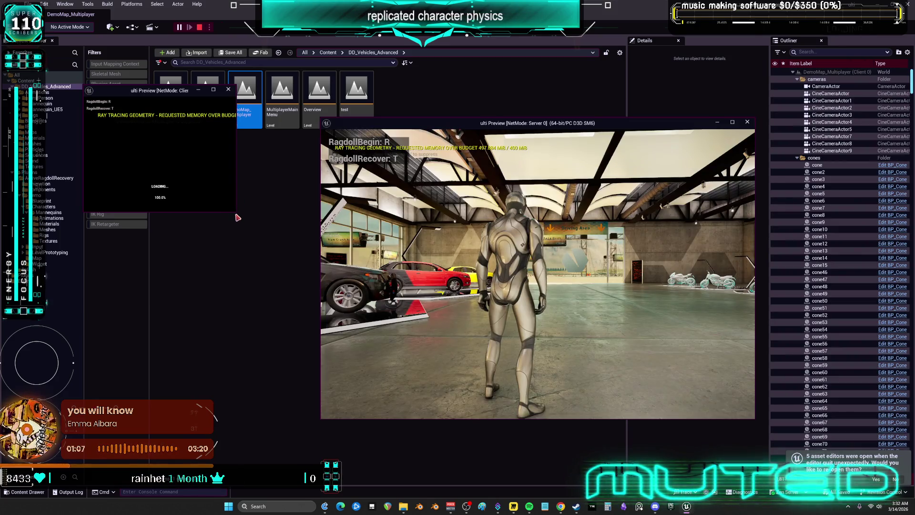
mouse_move(235, 212)
left_mouse_down()
mouse_move(317, 256)
mouse_move(465, 398)
left_mouse_up()
left_click_drag(525, 123, 586, 136)
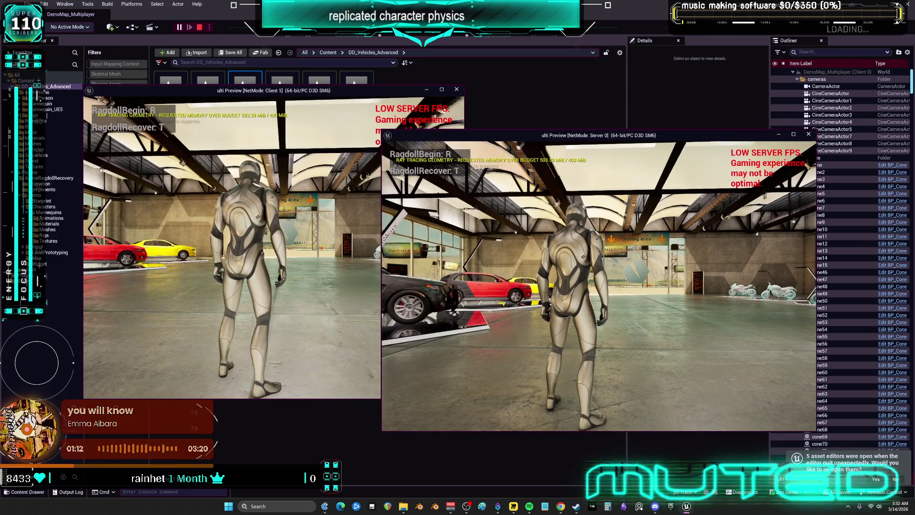
key("w")
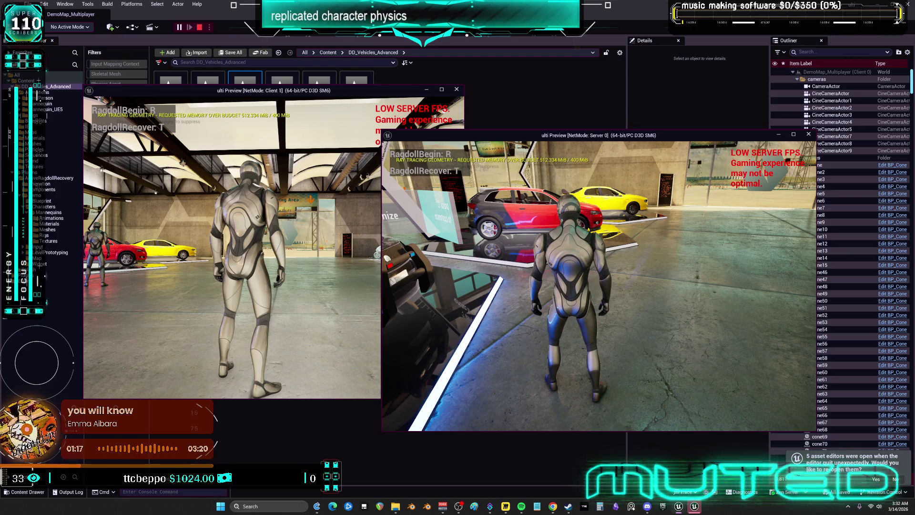
left_click(694, 506)
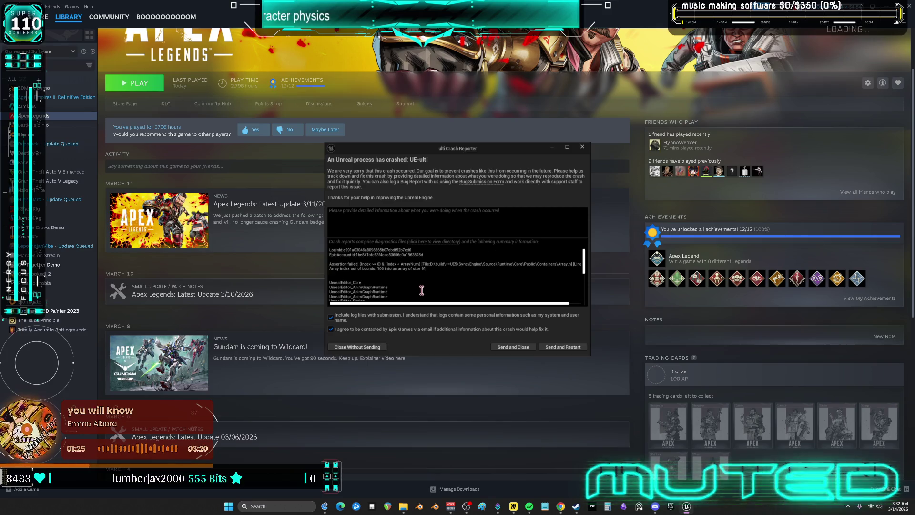
Step: Close the crash report without sending and relaunch the ulti project from the Library
left_click_drag(439, 307, 572, 308)
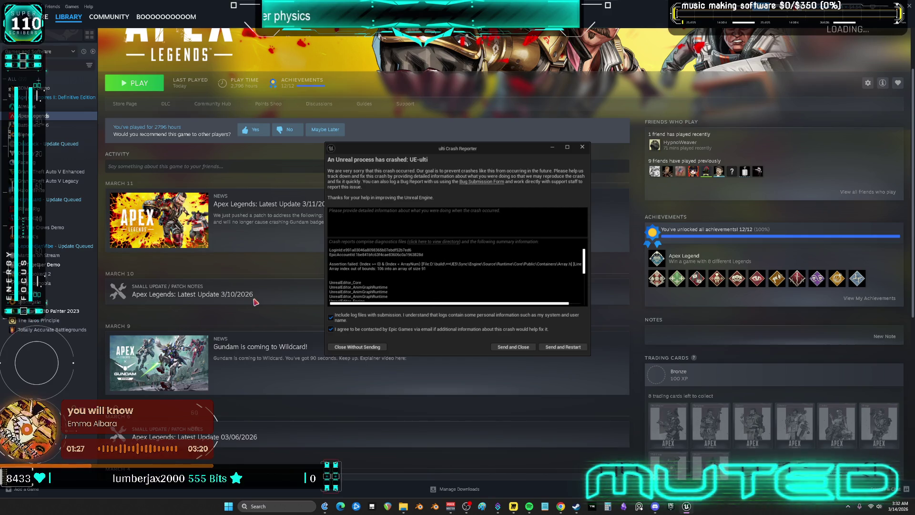
left_click(356, 347)
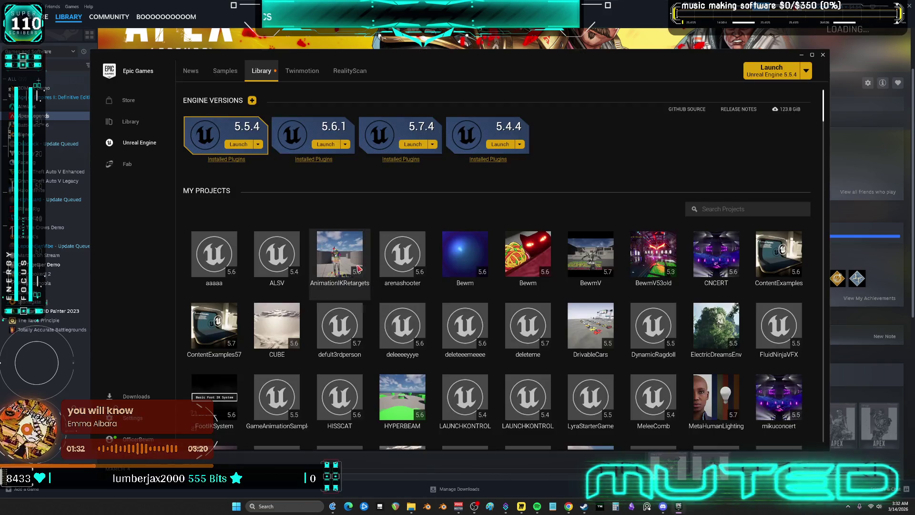
scroll(255, 393, "down", 2)
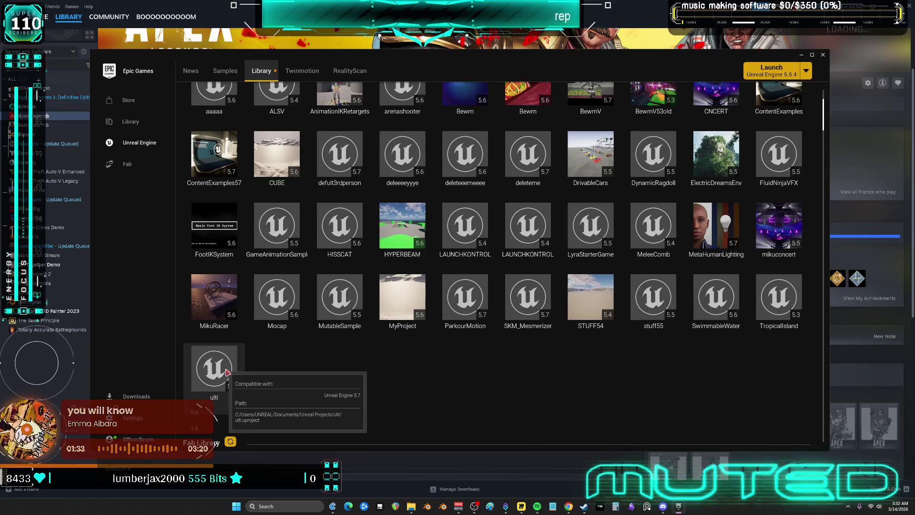
double_click(224, 376)
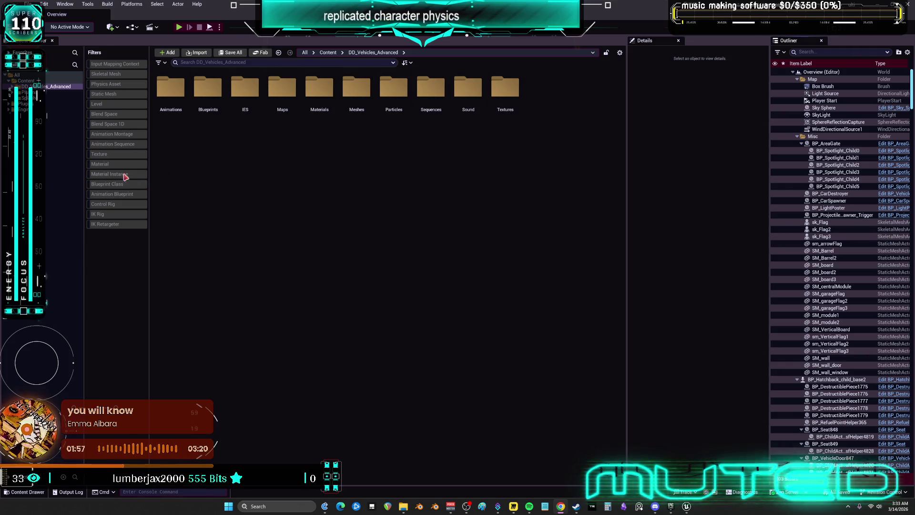
Step: Reopen DemoMap_Multiplayer via the Level filter, then select and right-click the DD_Vehicles_Advanced folder range
left_click(114, 104)
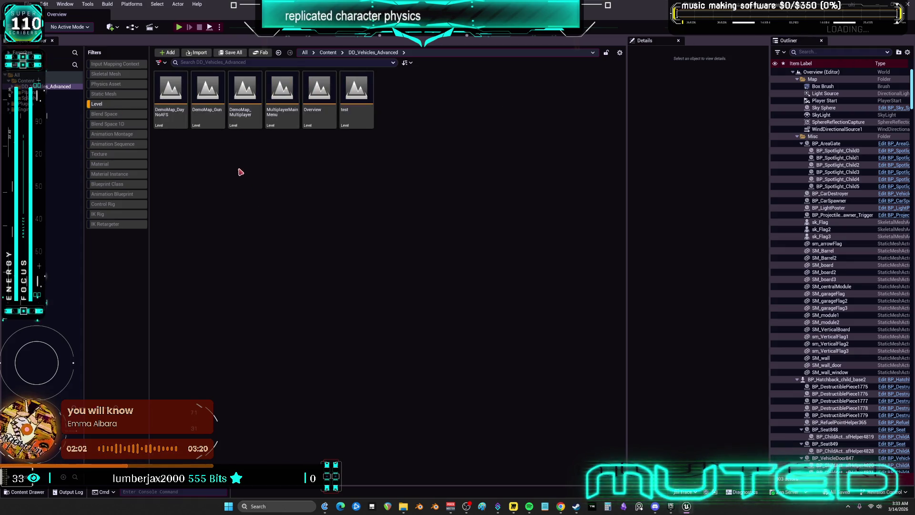
double_click(245, 96)
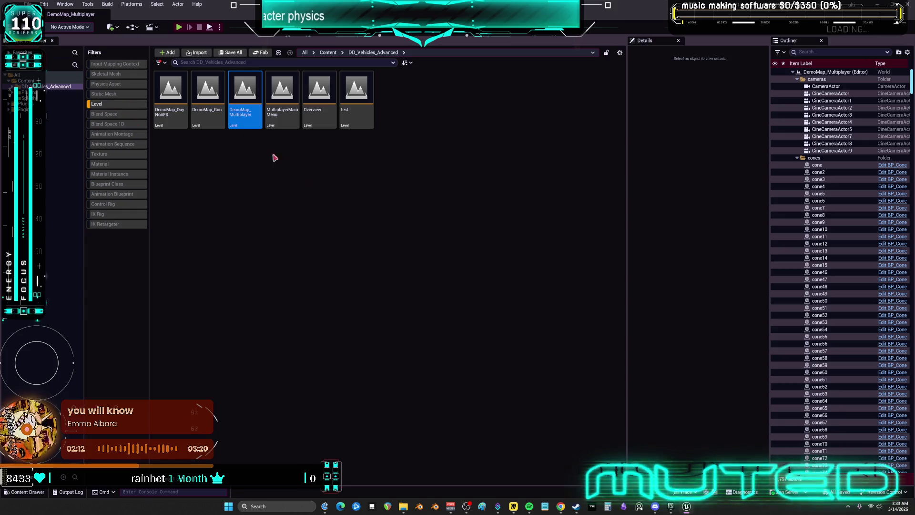
left_click(102, 104)
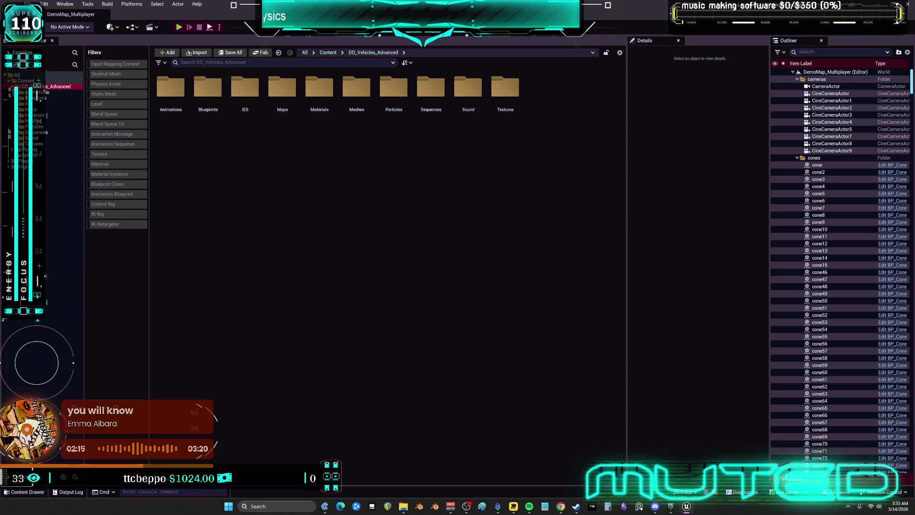
left_click(57, 155)
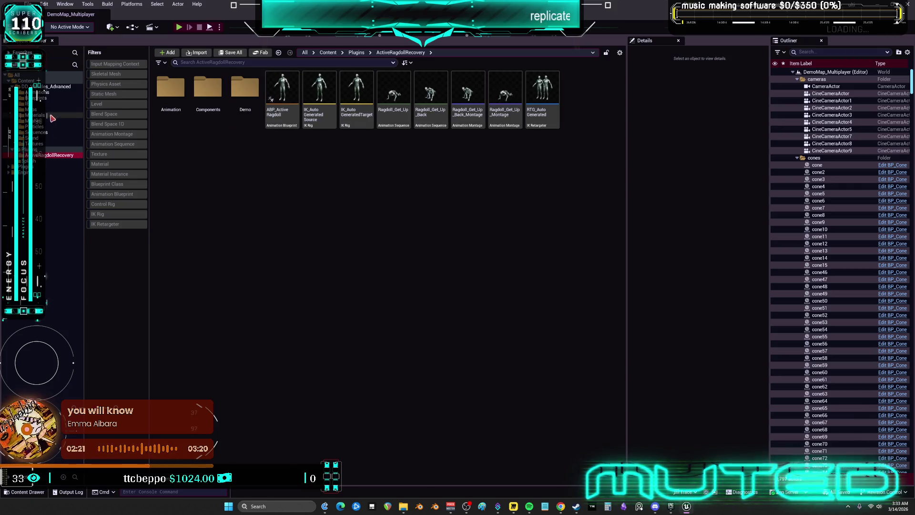
left_click(50, 86)
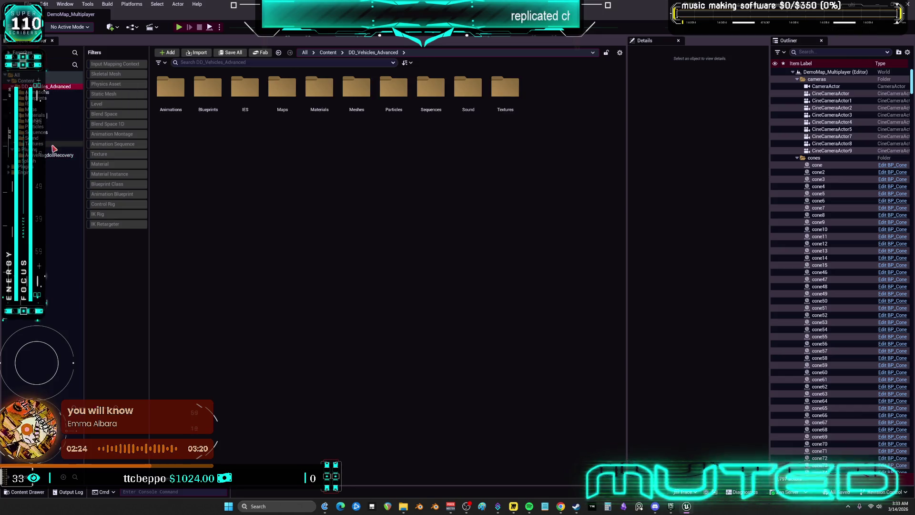
left_click(46, 163, "shift")
right_click(47, 163)
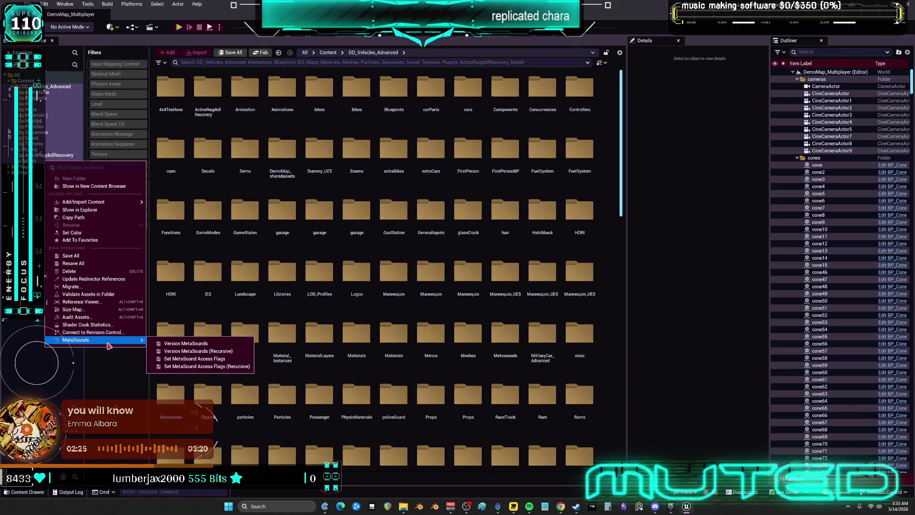
Step: Drag the eight ragdoll assets onto another folder, then cancel the copy
left_click(282, 214)
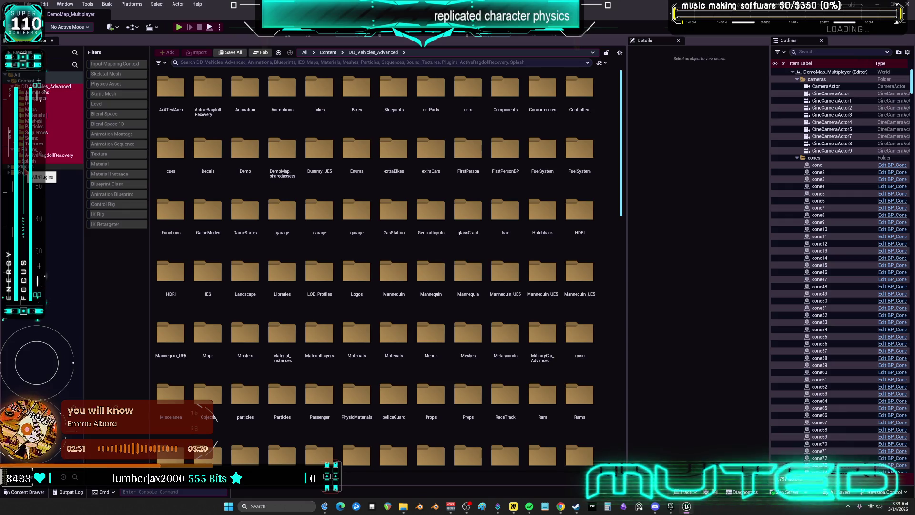
left_click(48, 155)
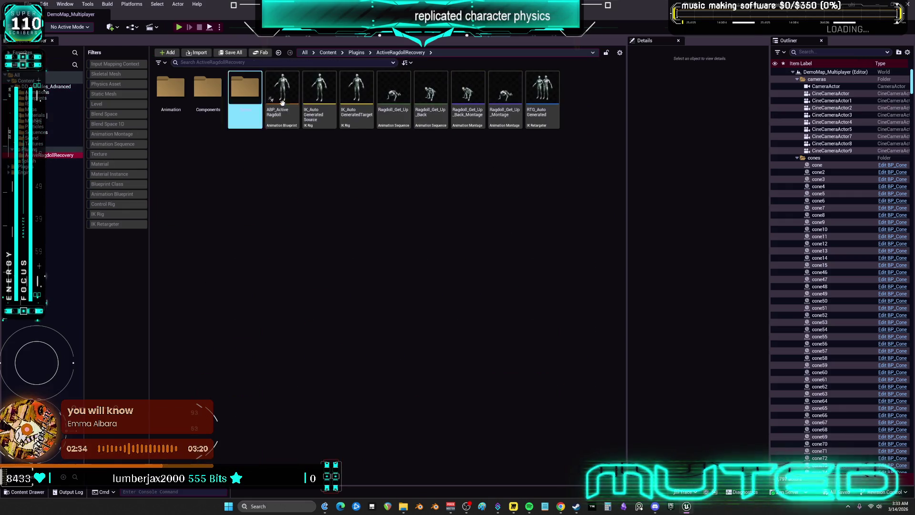
mouse_move(534, 117)
left_mouse_down()
mouse_move(246, 103)
mouse_move(282, 91)
mouse_move(86, 131)
mouse_move(50, 98)
mouse_move(45, 79)
mouse_move(54, 156)
left_mouse_up()
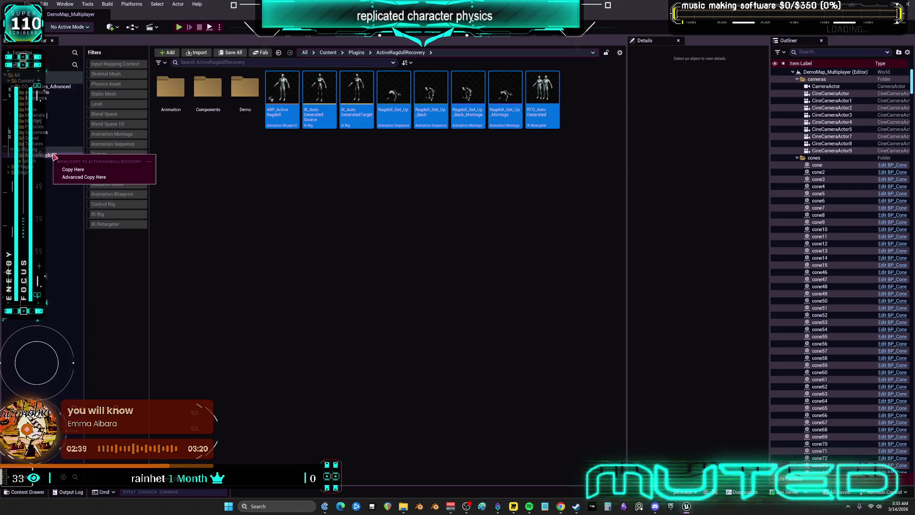
key("Escape")
Step: Cancel deleting AC_RagdollRecover after reviewing references, then filter DD_Vehicles_Advanced to Blueprint Classes
left_click(42, 160)
left_click(42, 166)
left_click(173, 102)
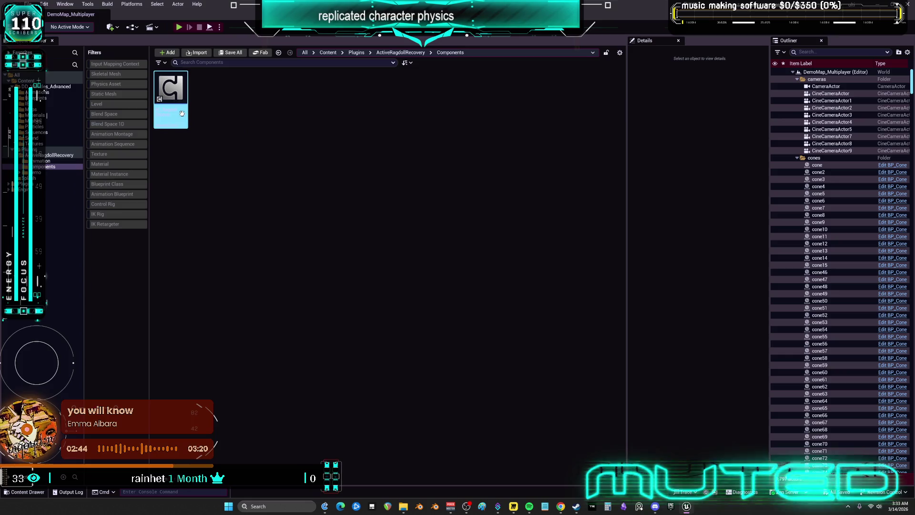
key("Delete")
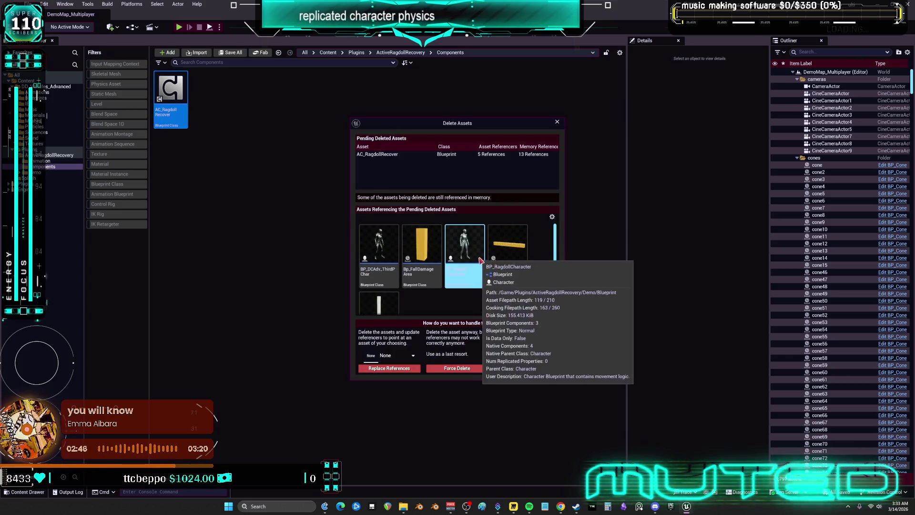
scroll(524, 267, "down", 2)
scroll(538, 271, "up", 2)
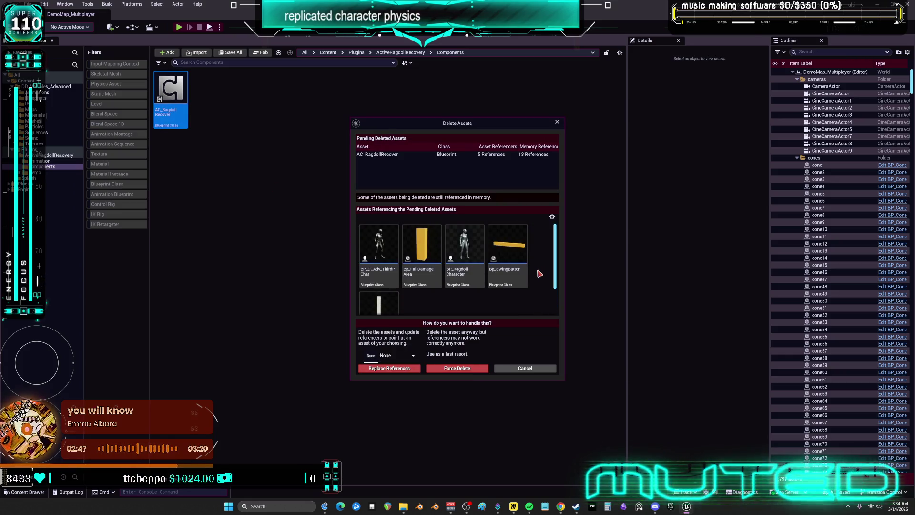
left_click(524, 367)
left_click(46, 87)
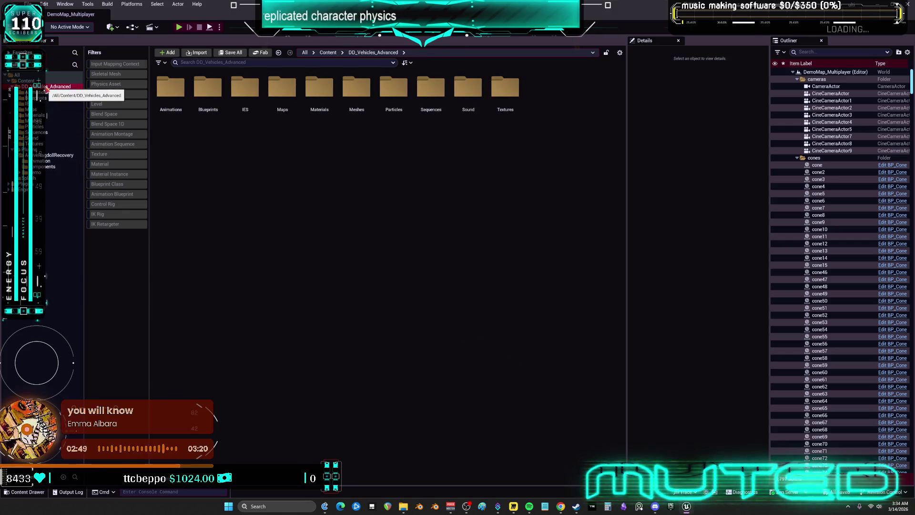
left_click(114, 185)
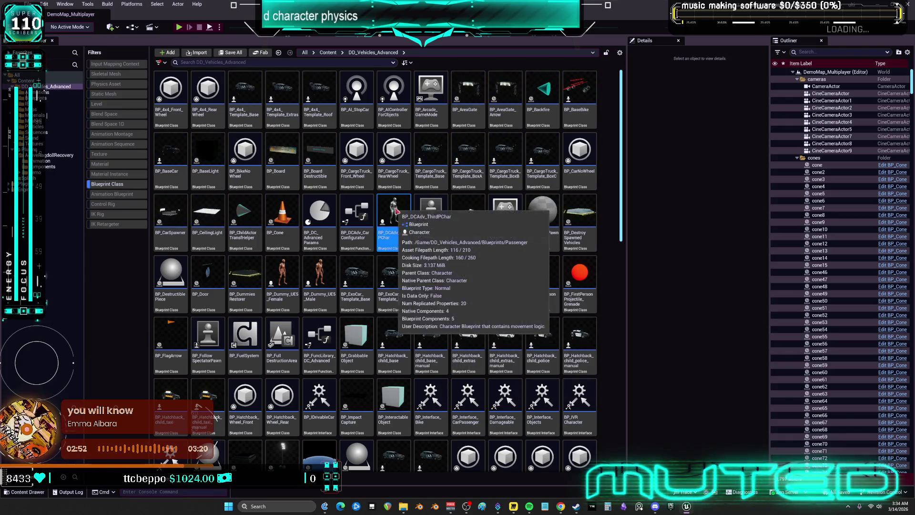
Step: Open BP_DCAdv_ThirdPChar and locate its AC_RagdollRecover component asset under Plugins in the Content Browser
right_click(395, 208)
key("Escape")
double_click(411, 220)
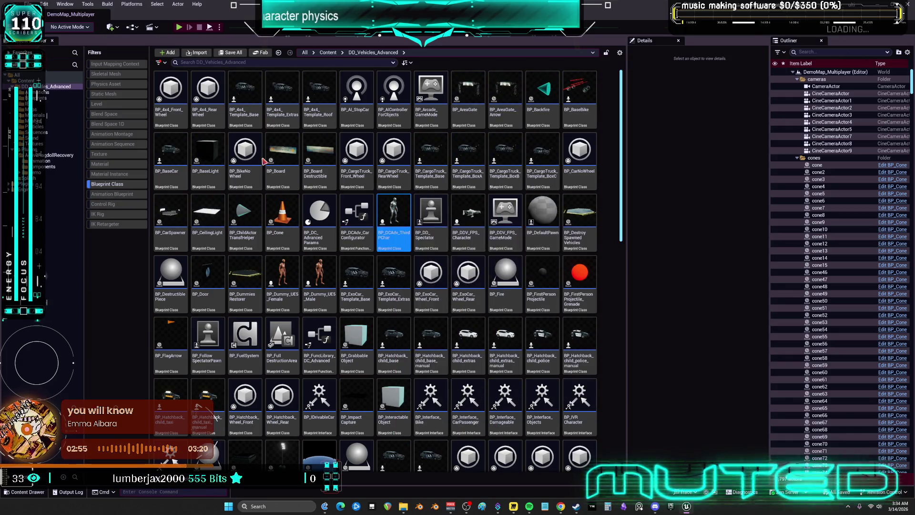
left_click(47, 71)
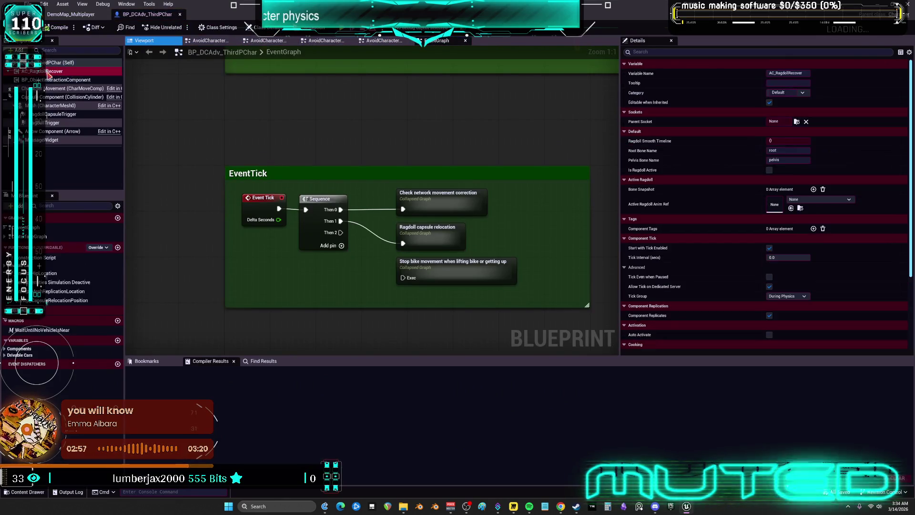
right_click(48, 71)
left_click(104, 185)
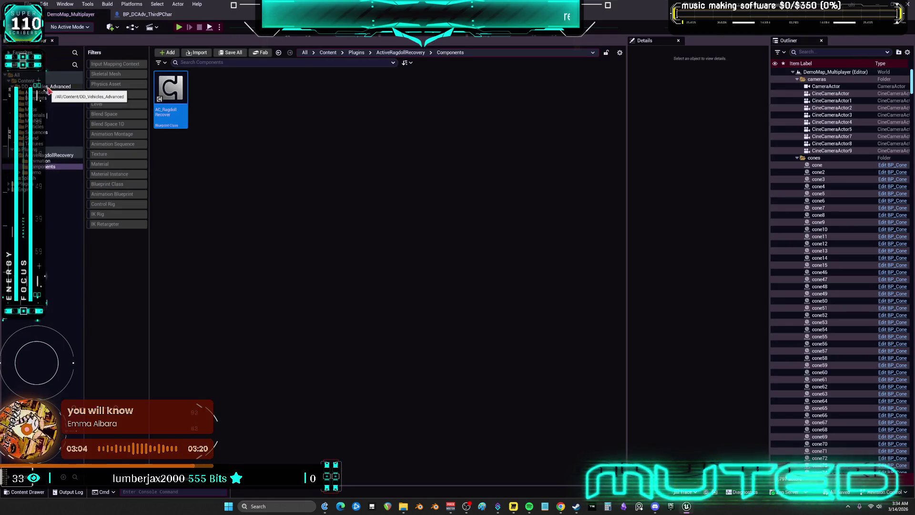
left_click(8, 183)
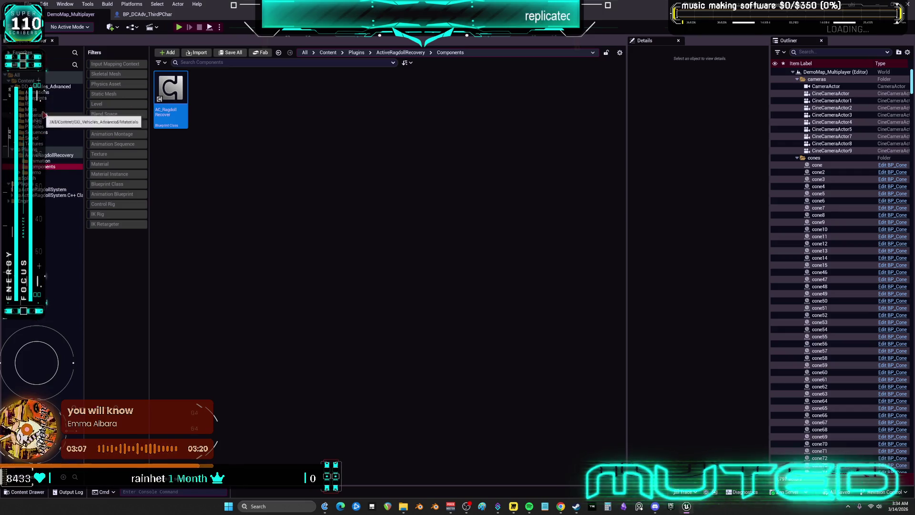
Step: Back in the Blueprint, review BP_ObjectInteractionComponent and AC_RagdollRecover, then close BP_DCAdv_ThirdPChar
left_click(136, 16)
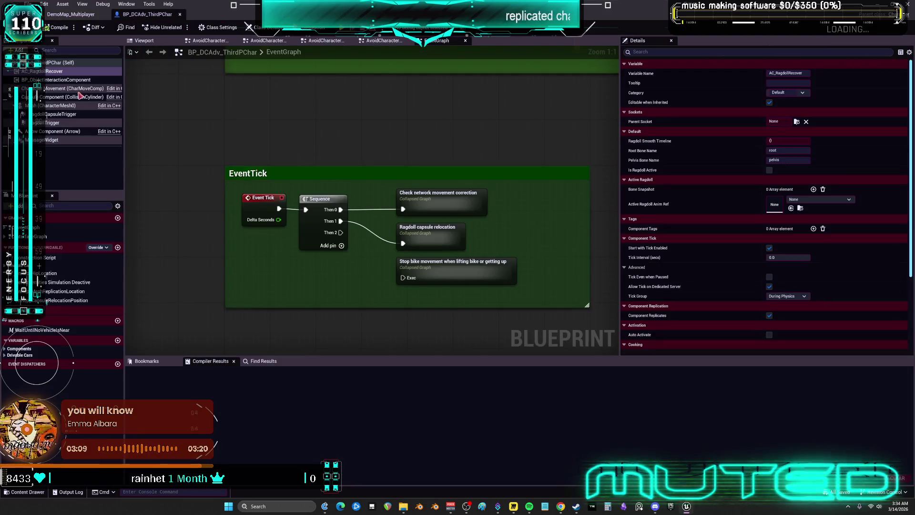
left_click(89, 81)
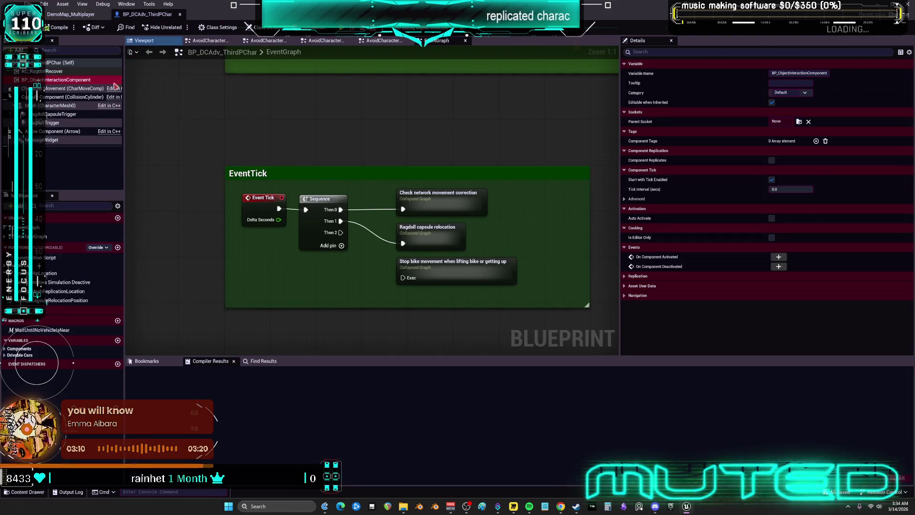
left_click(47, 71)
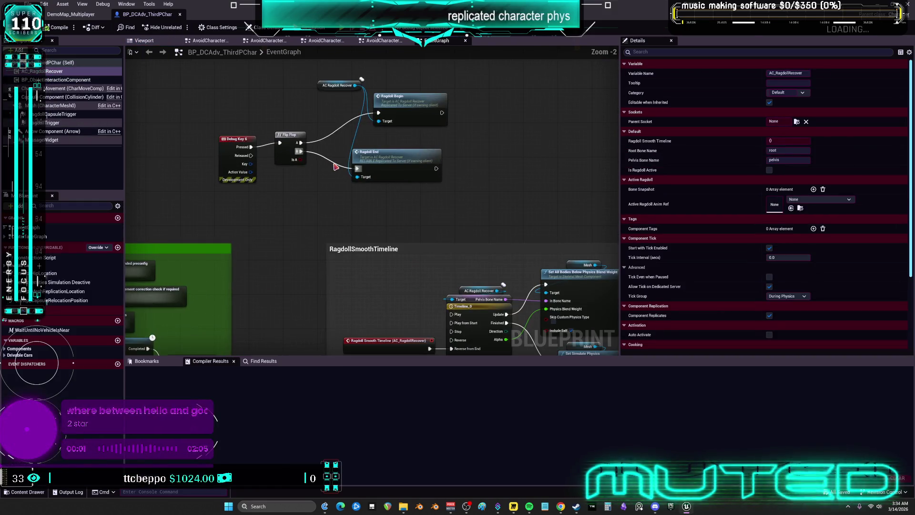
left_click(180, 17)
left_click(159, 28)
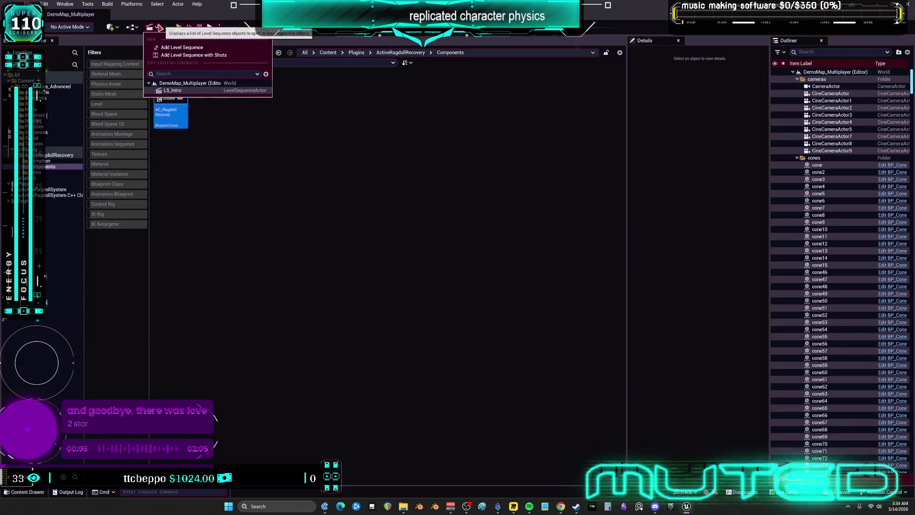
Step: Set the play Net Mode to Play Standalone
left_click(160, 27)
left_click(160, 28)
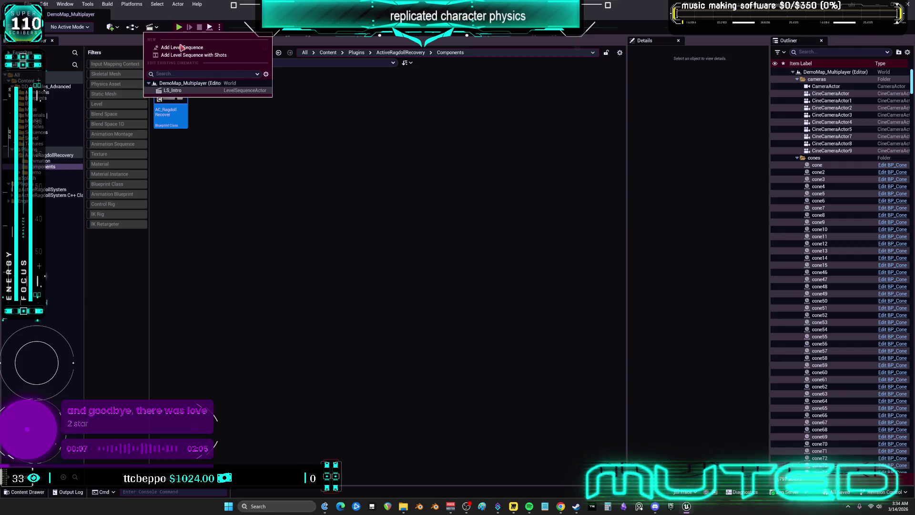
left_click(220, 28)
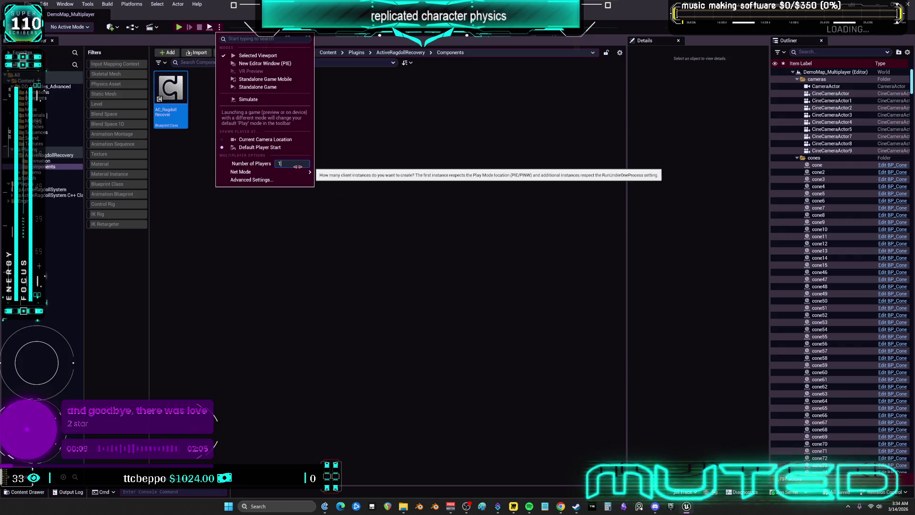
mouse_move(300, 172)
left_click(352, 180)
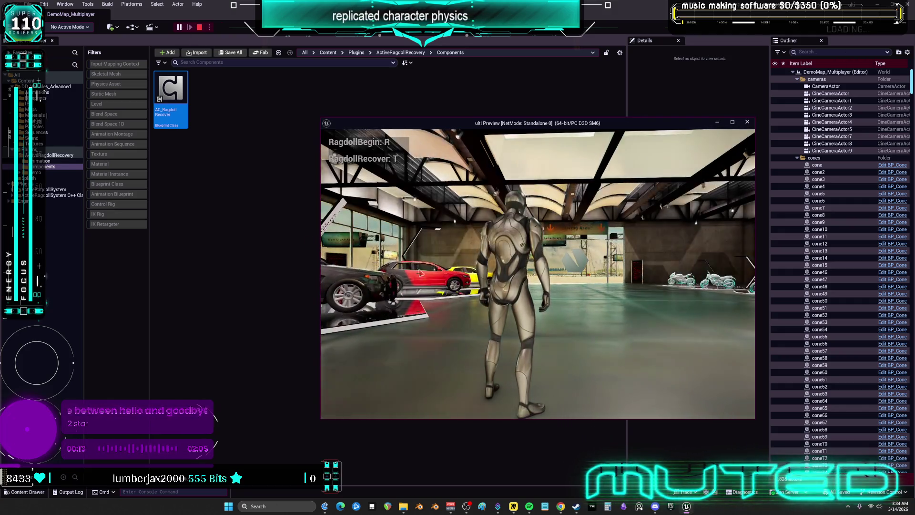
Step: Play standalone: jump, knock the character into ragdoll with R, walk it away, then stop
key("space")
key("Escape")
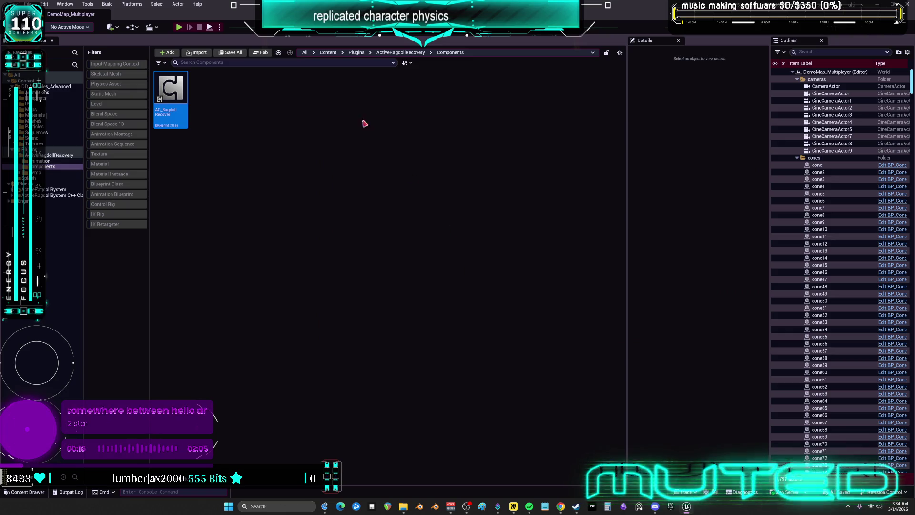
key("alt+p")
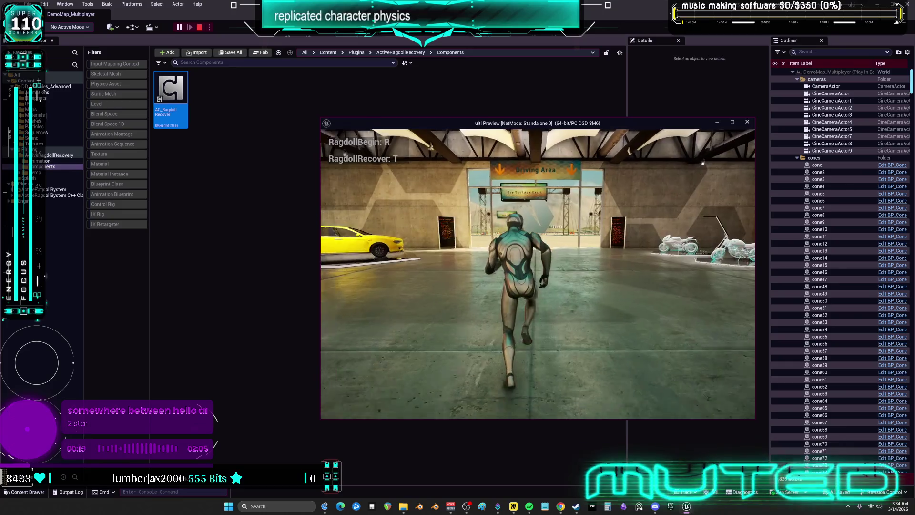
key("r")
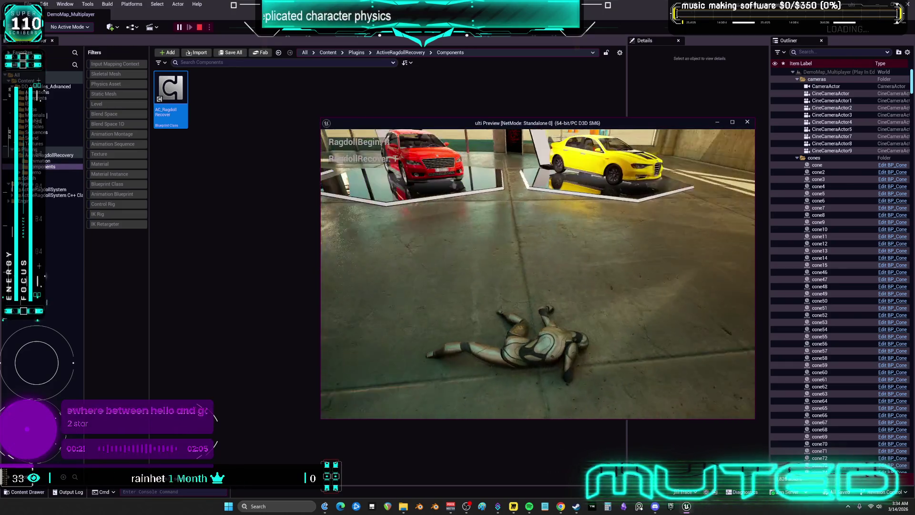
key("w")
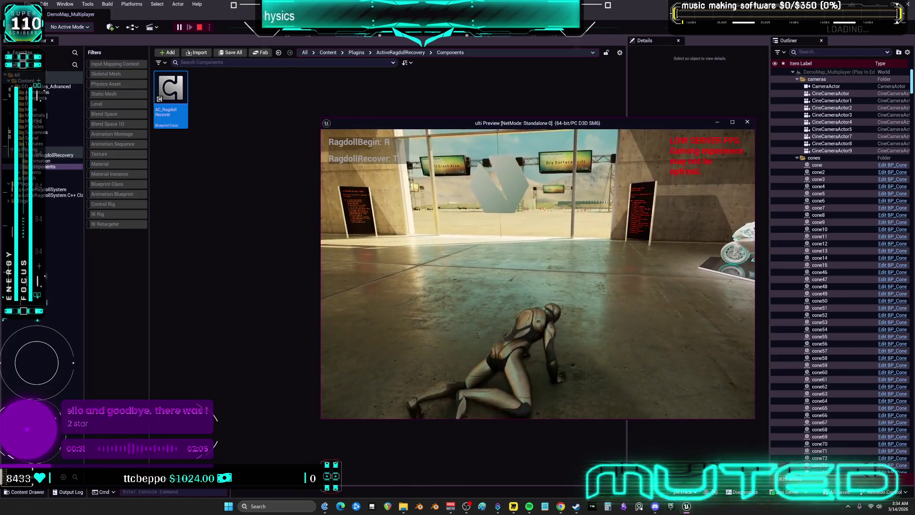
left_click(200, 27)
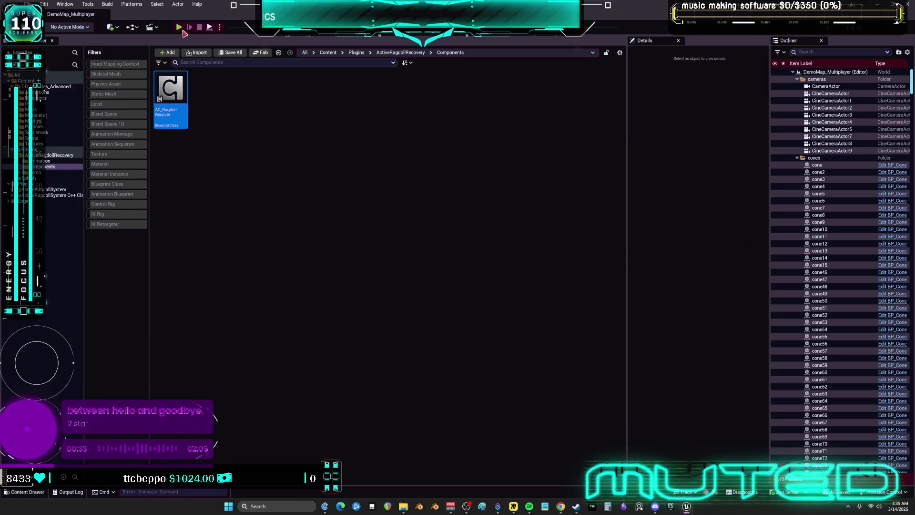
Step: Set the play Net Mode to Play As Listen Server
left_click(28, 4)
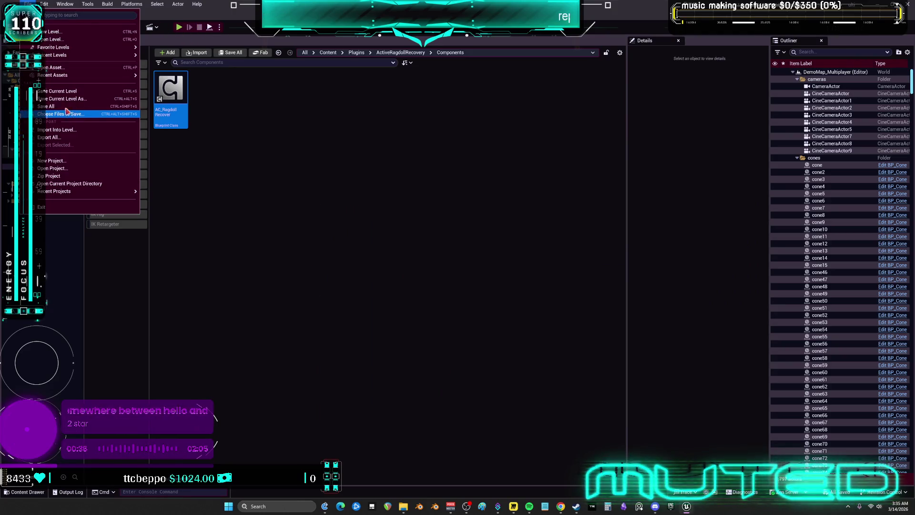
left_click(198, 28)
left_click(219, 27)
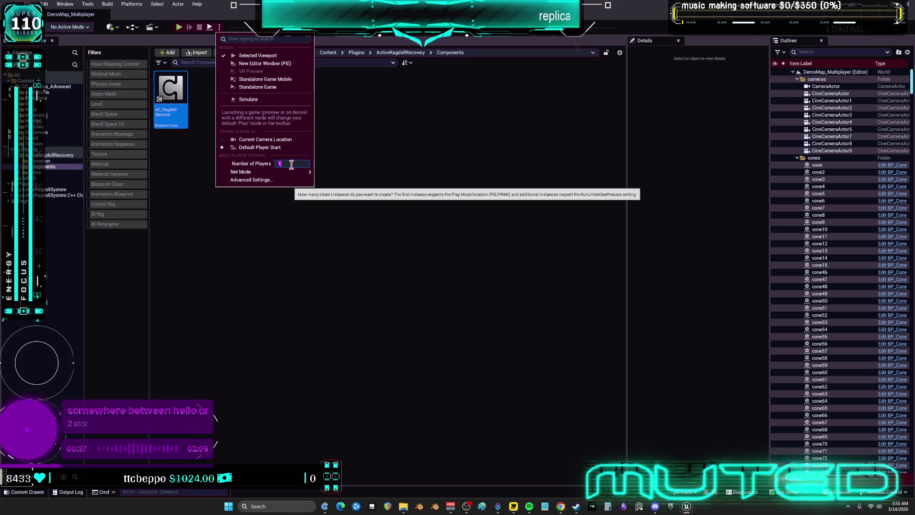
mouse_move(299, 173)
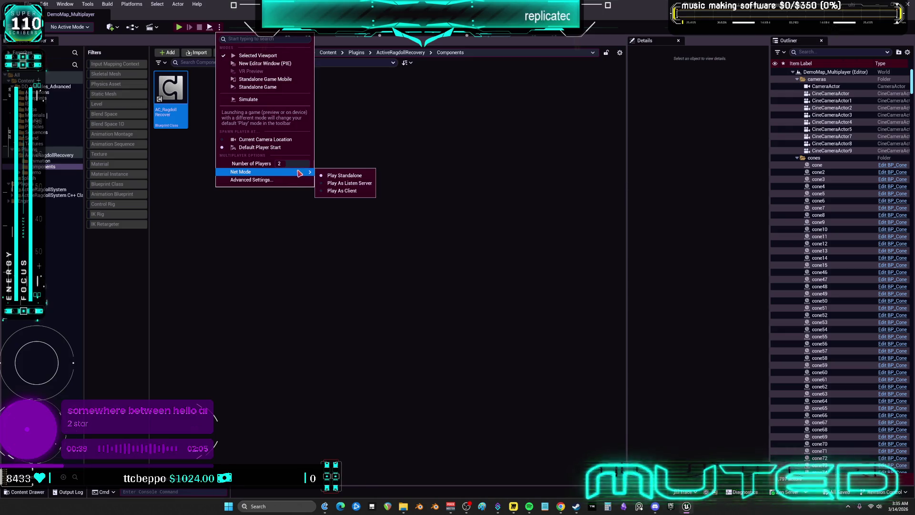
left_click(352, 183)
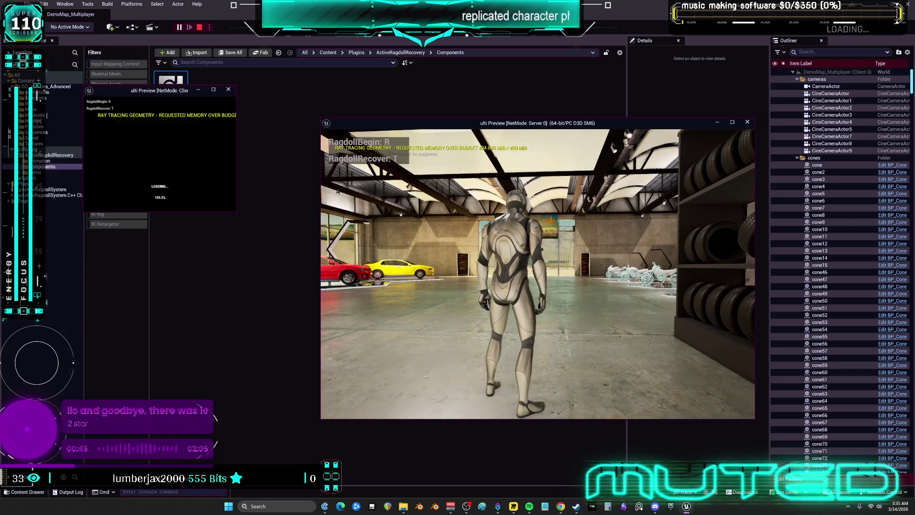
Step: In the two-player test, run the server character forward and jump
key("w")
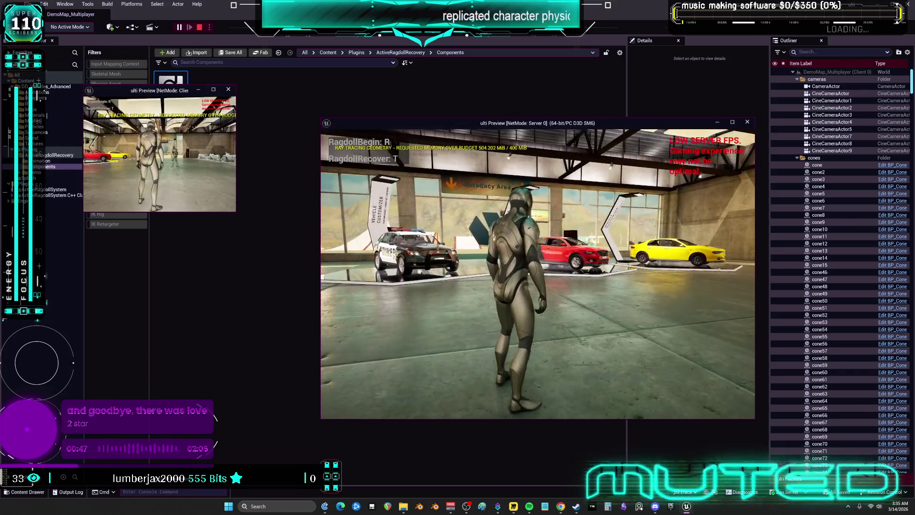
key("w")
key("space")
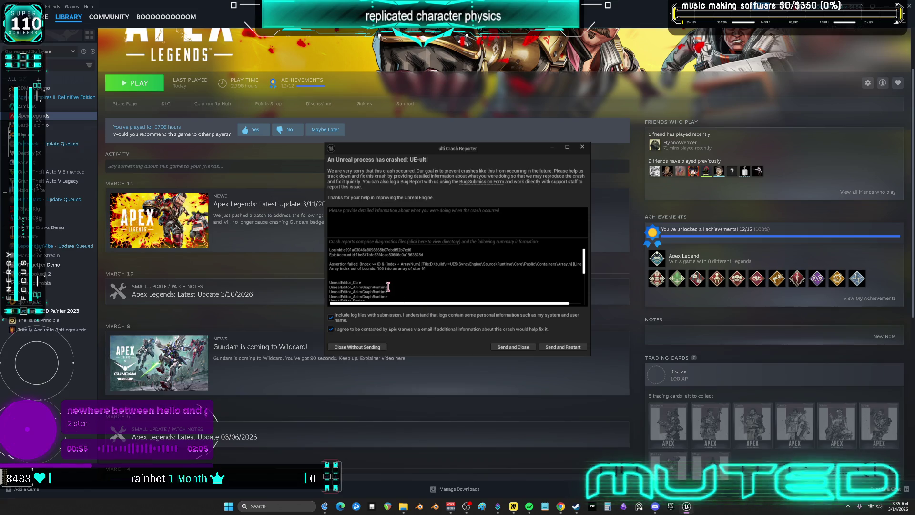
Step: Scroll through the crash log and close the Crash Reporter without sending the report
left_click_drag(402, 306, 424, 306)
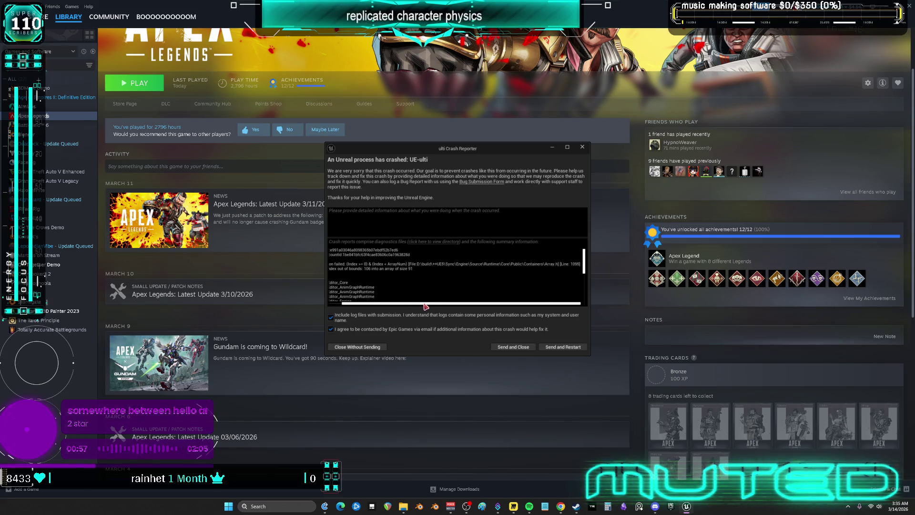
left_click_drag(484, 301, 366, 303)
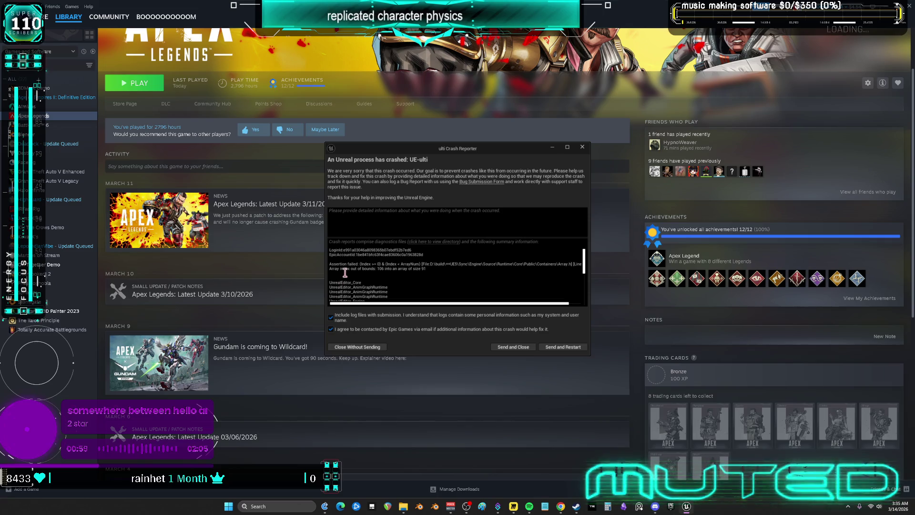
scroll(366, 270, "down", 3)
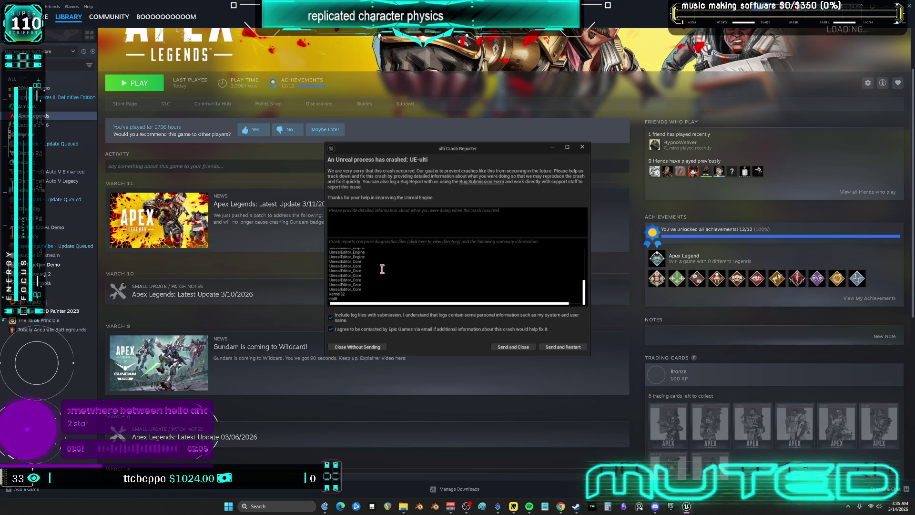
scroll(393, 259, "up", 2)
left_click(583, 148)
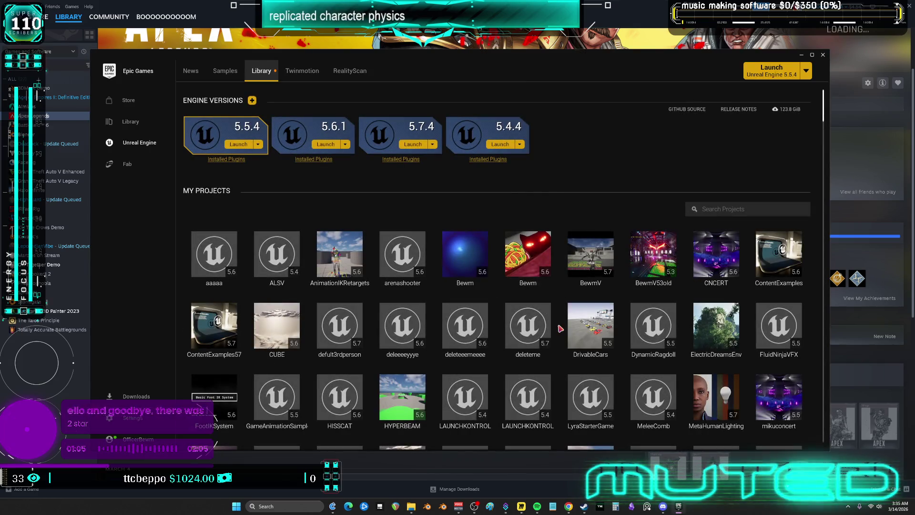
Step: Scroll to the bottom of My Projects and launch the last project tile
scroll(553, 321, "down", 1)
scroll(553, 321, "down", 3)
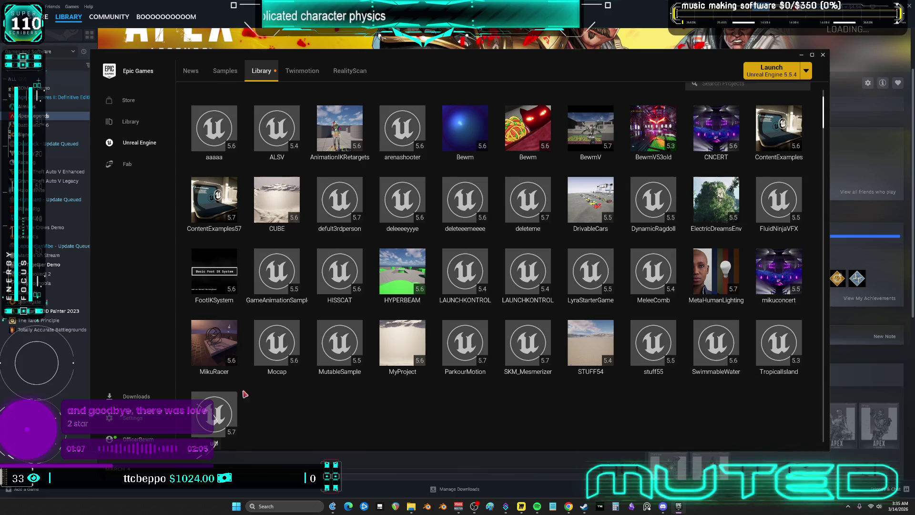
double_click(214, 416)
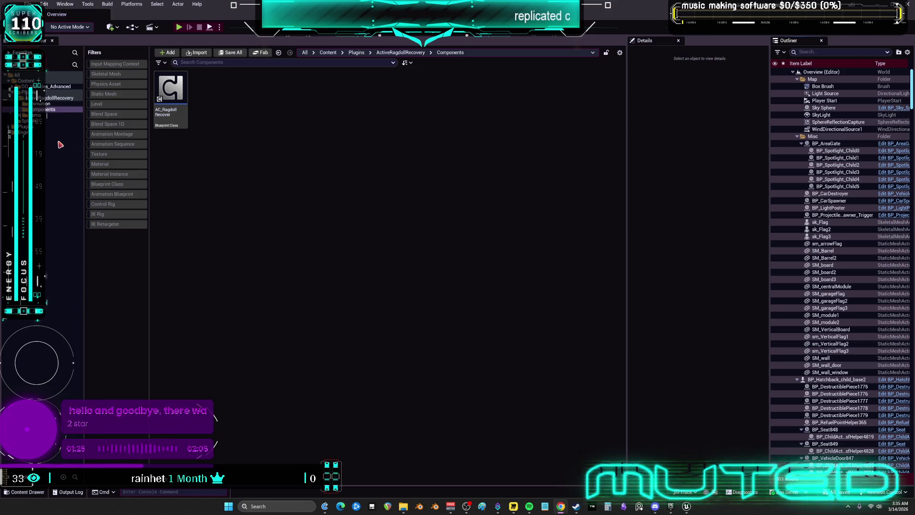
Step: Browse DD_Vehicles_Advanced Blueprint classes and start renaming BP_DCAdv_ThirdPChar
left_click(52, 87)
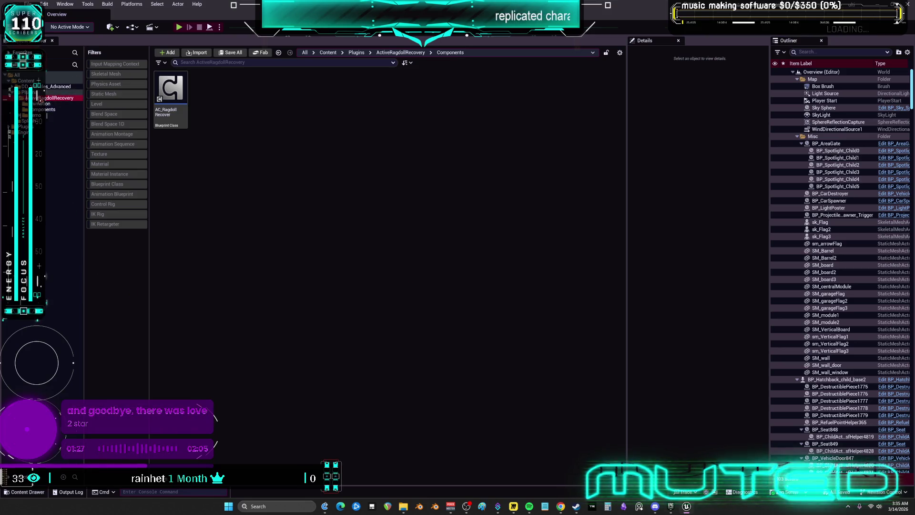
left_click(128, 183)
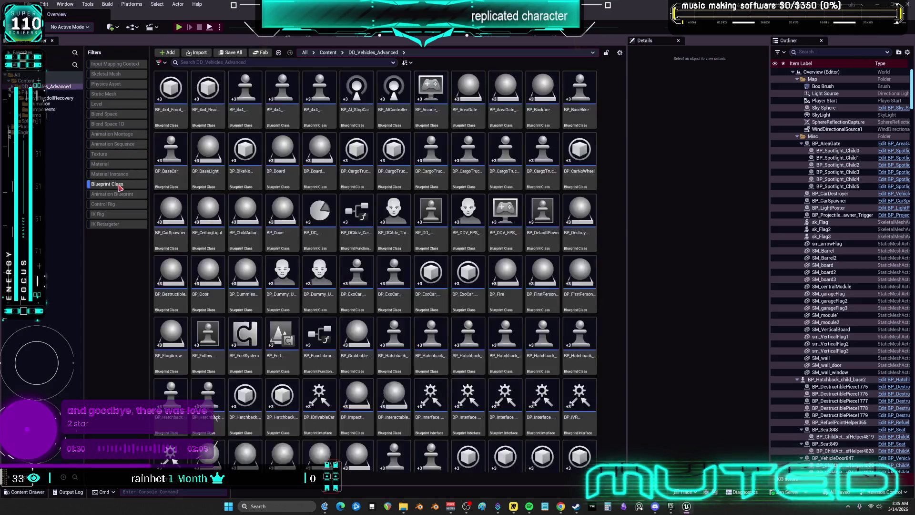
right_click(386, 249)
left_click(432, 245)
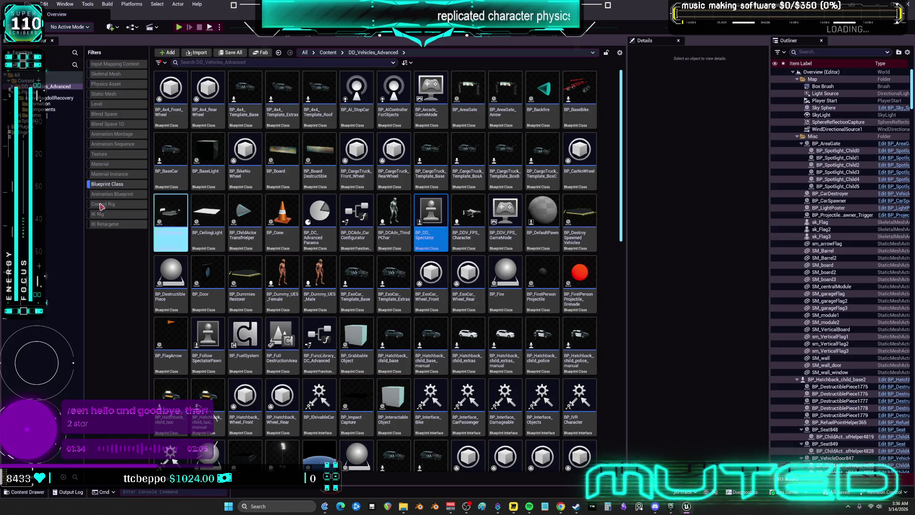
Step: Filter the ActiveRagdollRecovery Demo folder to levels and open DemoMap
left_click(37, 115)
left_click(123, 183)
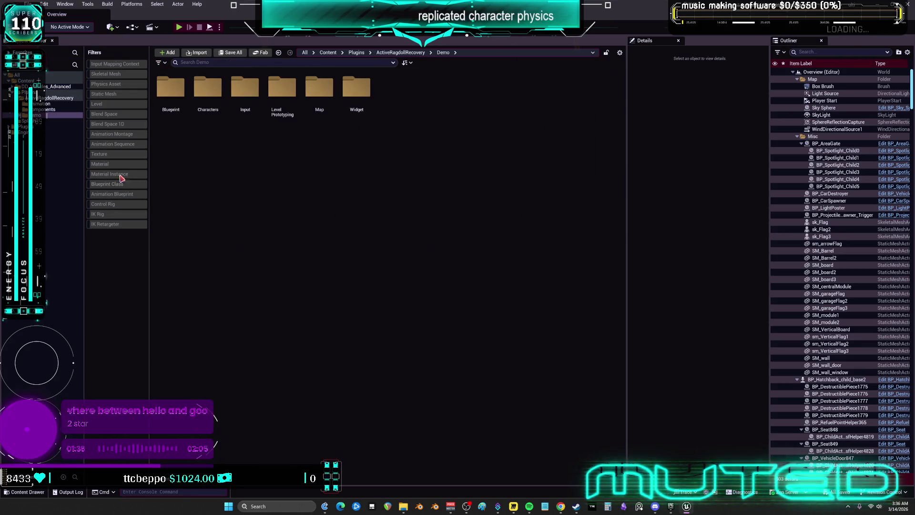
left_click(114, 104)
double_click(171, 93)
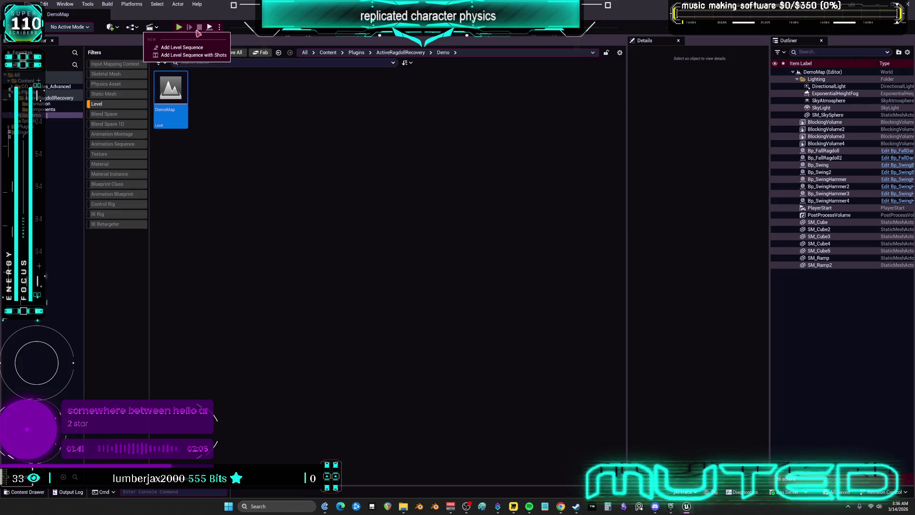
Step: Make BP_DCAdv_ThirdPChar the pawn class of BP_ThirdPerson_GameMode_UE5Char, then start a two-player test
left_click(221, 27)
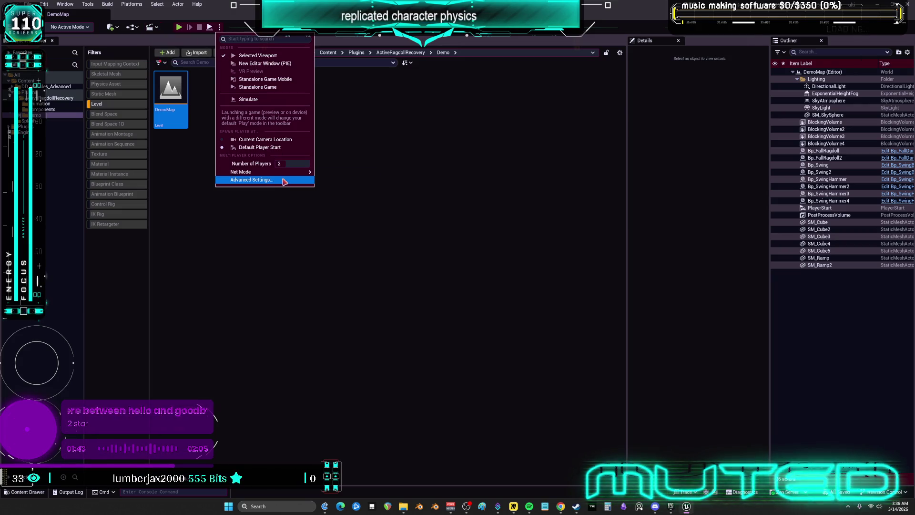
left_click(146, 29)
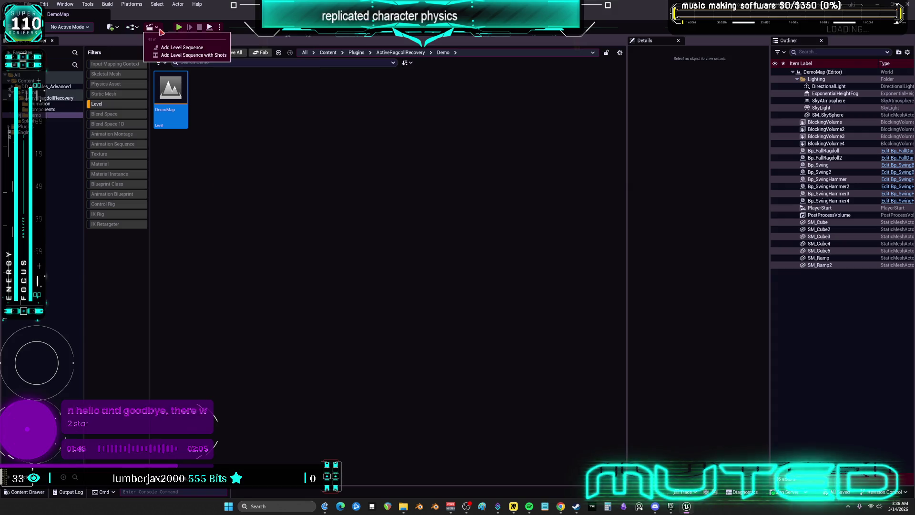
left_click(132, 28)
mouse_move(215, 110)
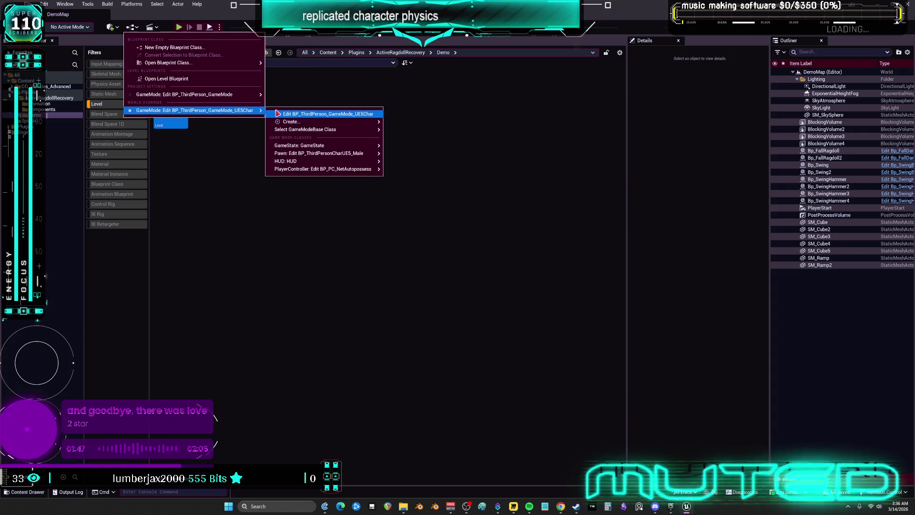
mouse_move(305, 121)
mouse_move(329, 130)
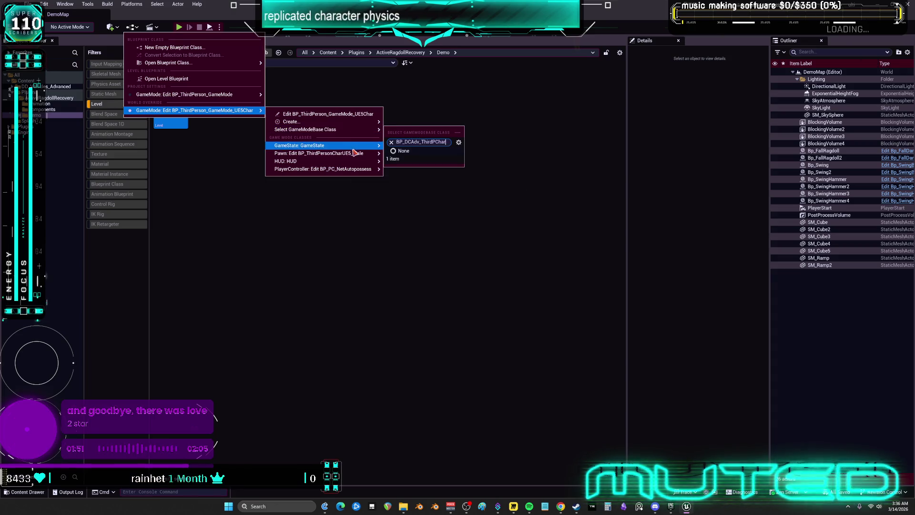
mouse_move(355, 153)
mouse_move(420, 172)
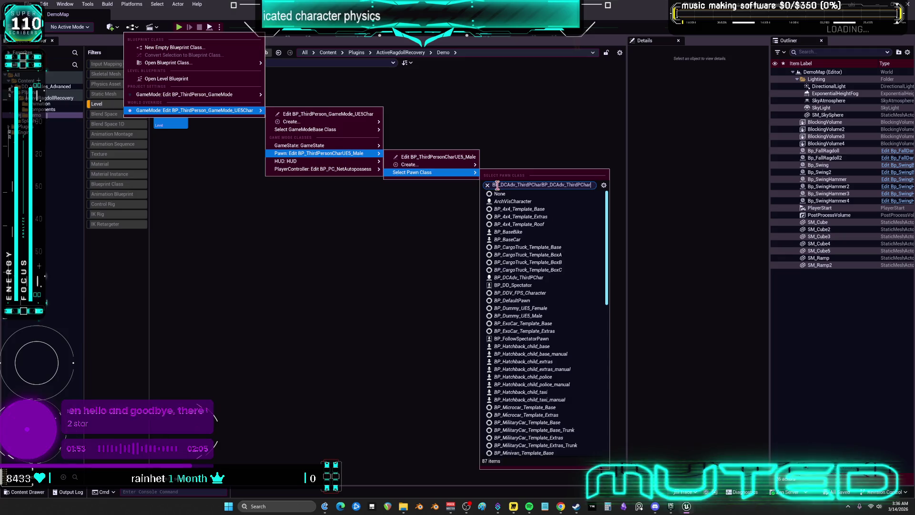
key("ctrl+a")
type("BP_DCAdv_ThirdPChar")
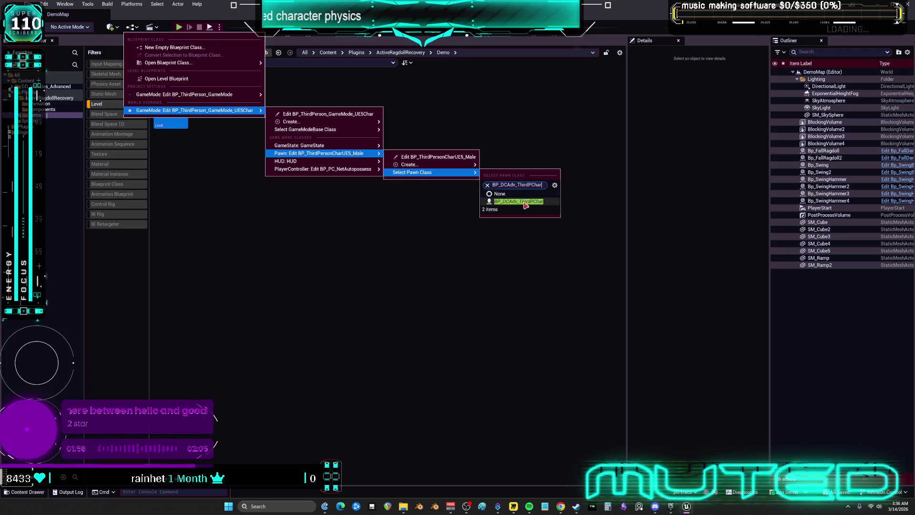
left_click(525, 205)
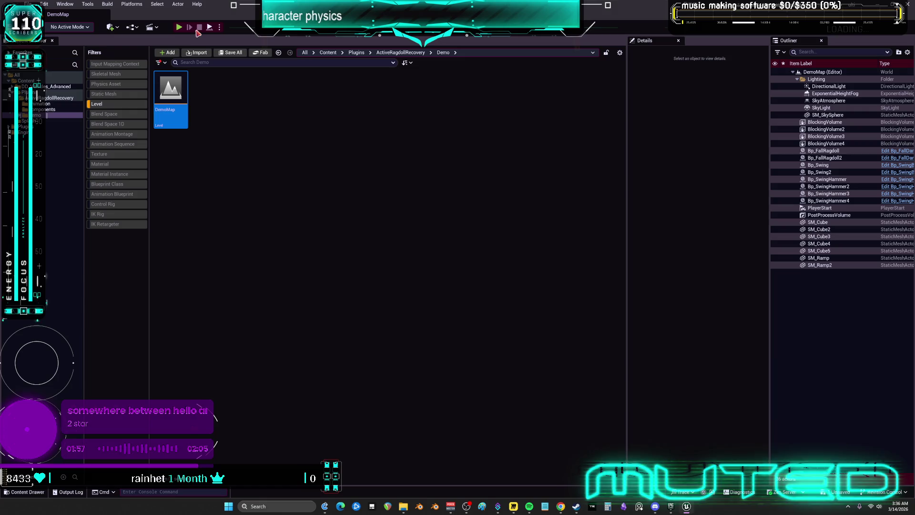
left_click(179, 28)
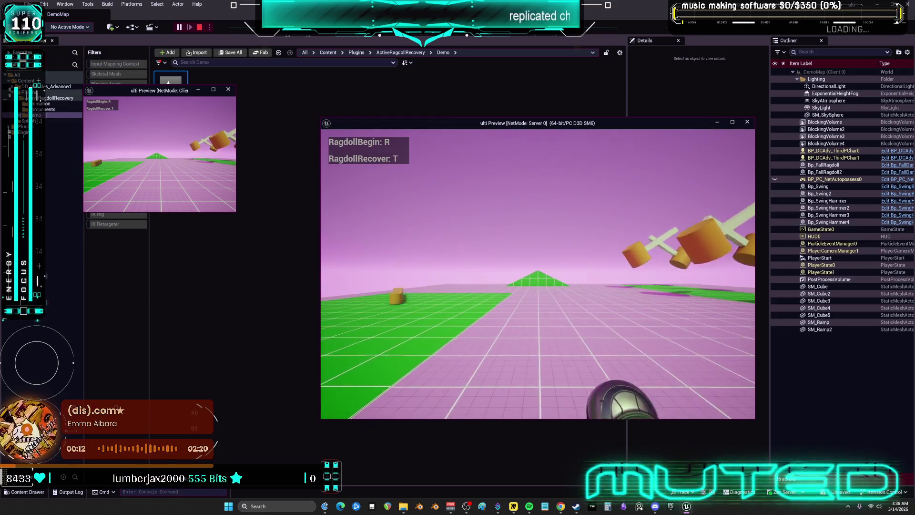
key("Escape")
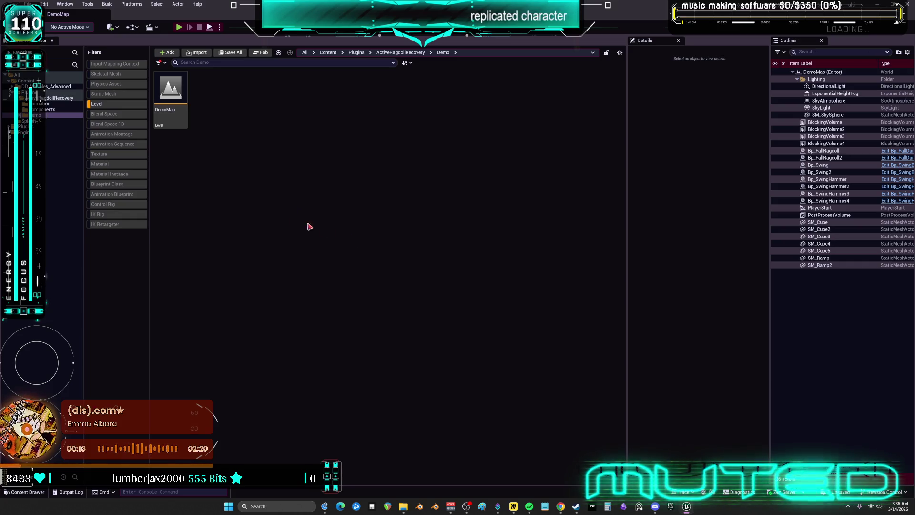
Step: Review the level's game mode override settings and close them without changes
left_click(134, 29)
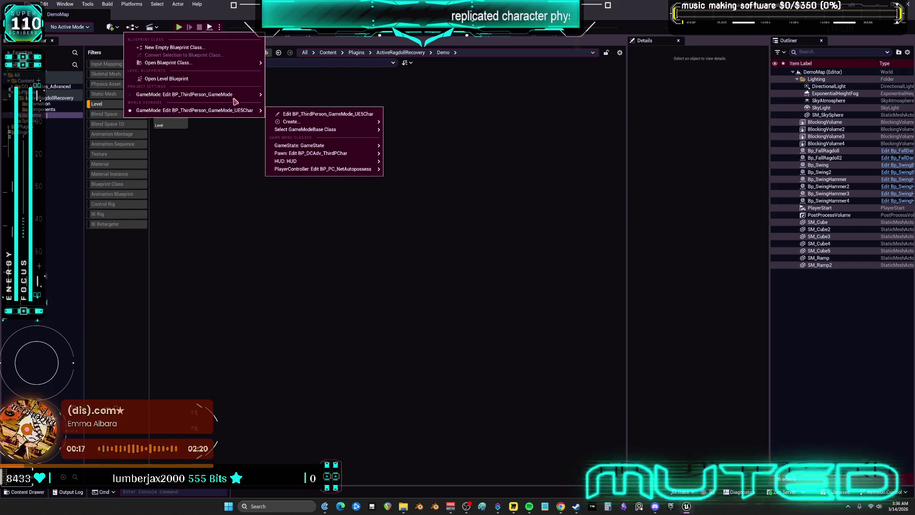
mouse_move(235, 98)
mouse_move(372, 138)
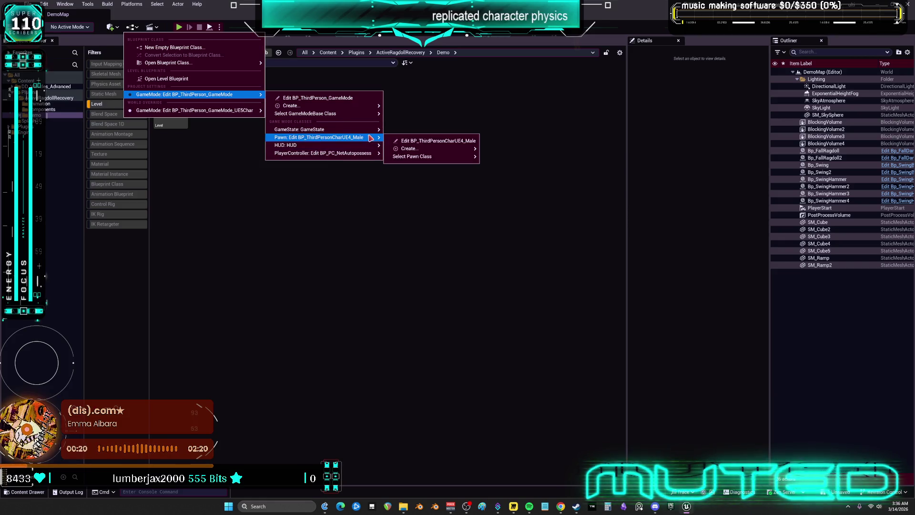
mouse_move(407, 158)
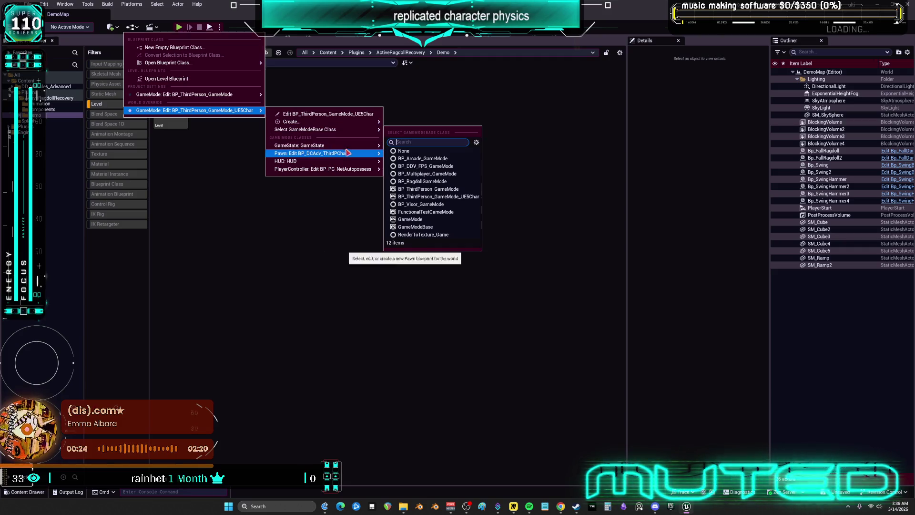
mouse_move(350, 150)
mouse_move(455, 164)
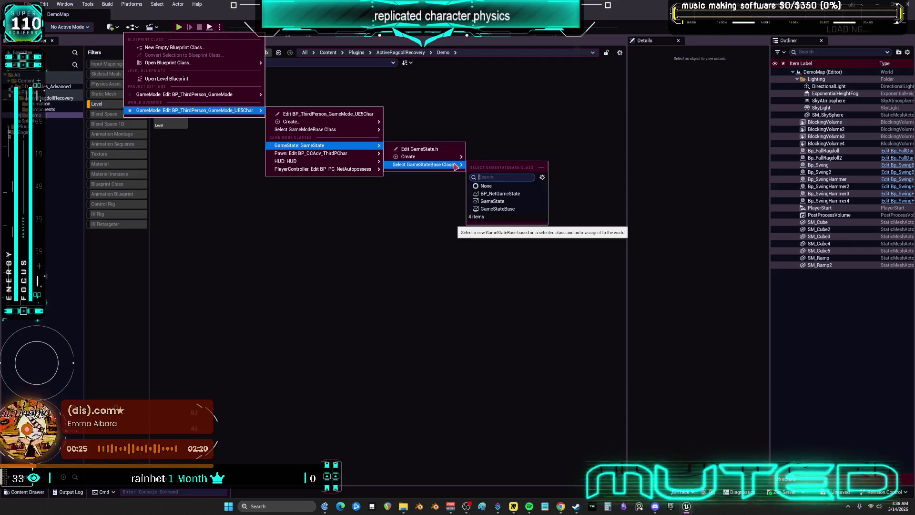
left_click(373, 254)
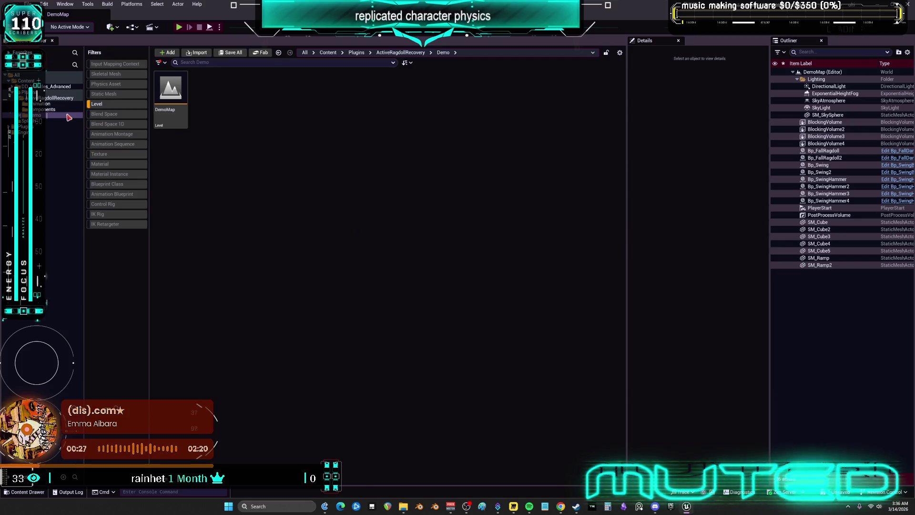
Step: Clear the Level filter and open BP_RagdollGameMode from the Demo Blueprint folder
left_click(115, 104)
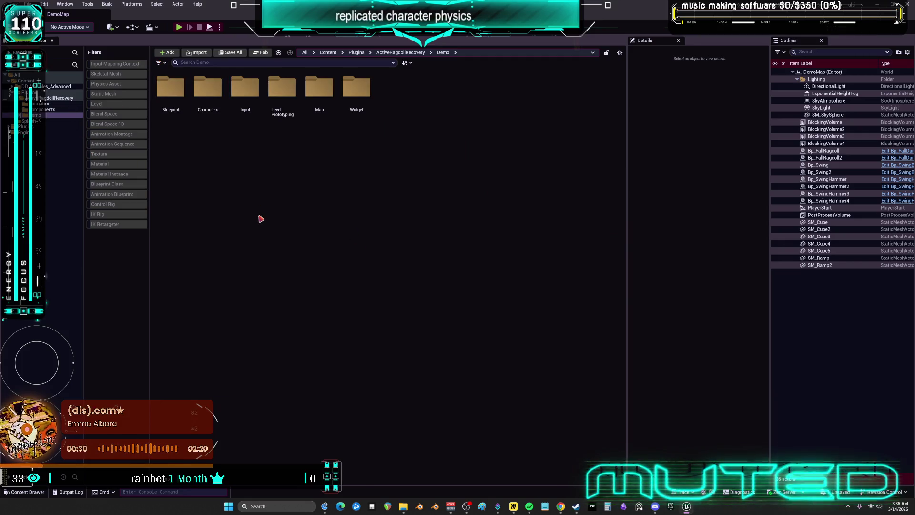
double_click(171, 87)
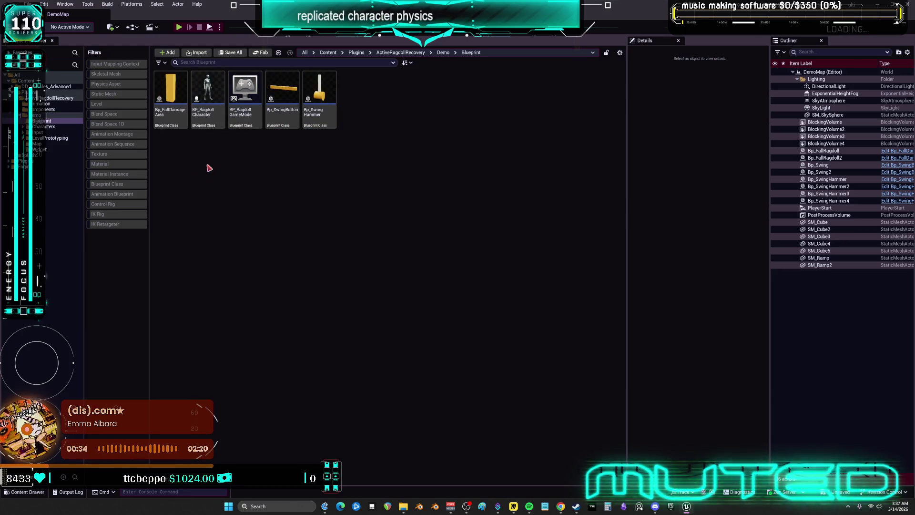
double_click(239, 122)
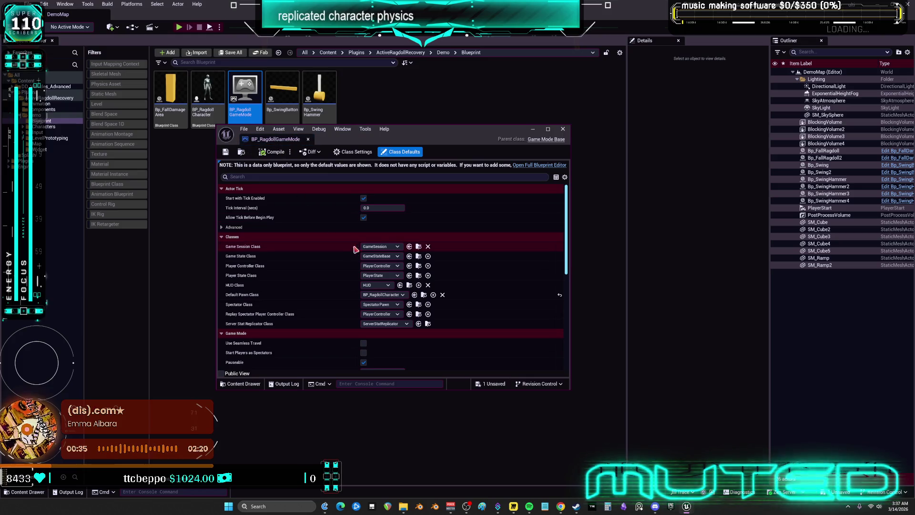